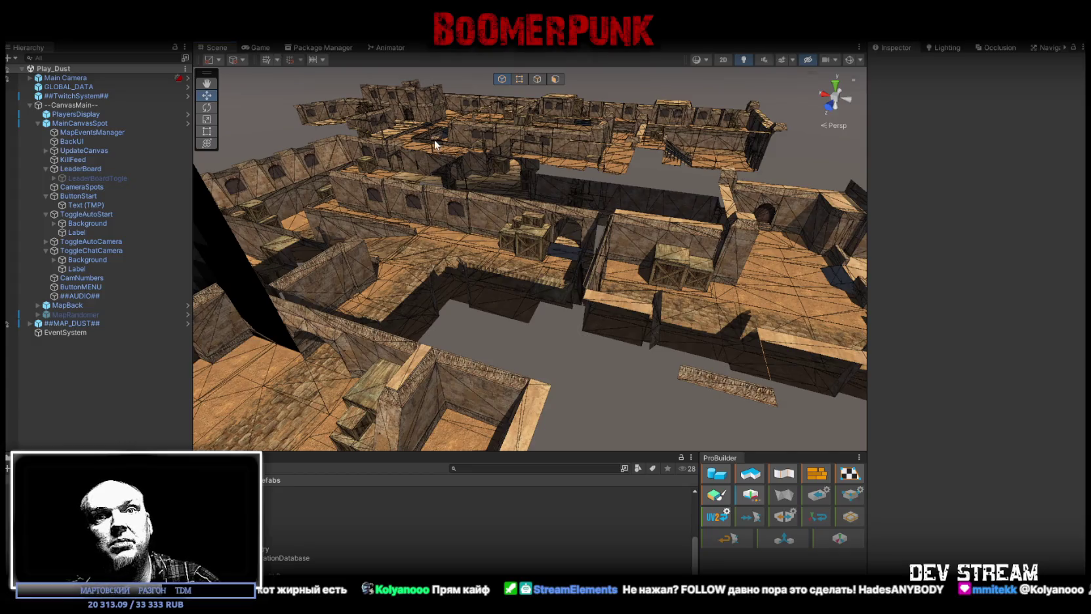
Step: Orbit the Scene view around the Dust map's level geometry
left_click_drag(538, 236, 498, 218)
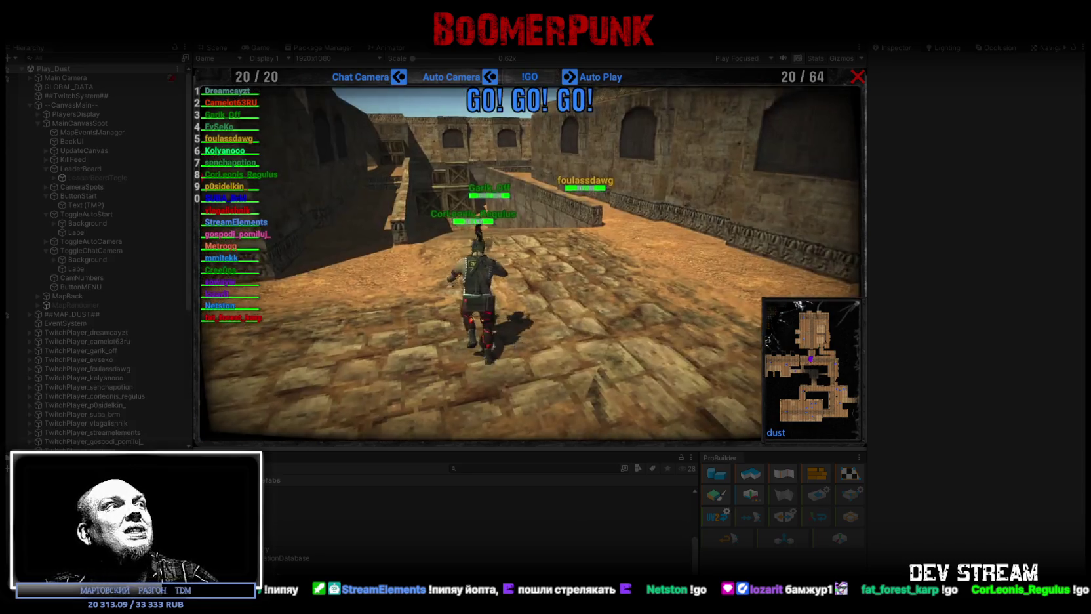
Step: Show and hide the match scoreboard with Tab, then stop Play mode
key("Tab")
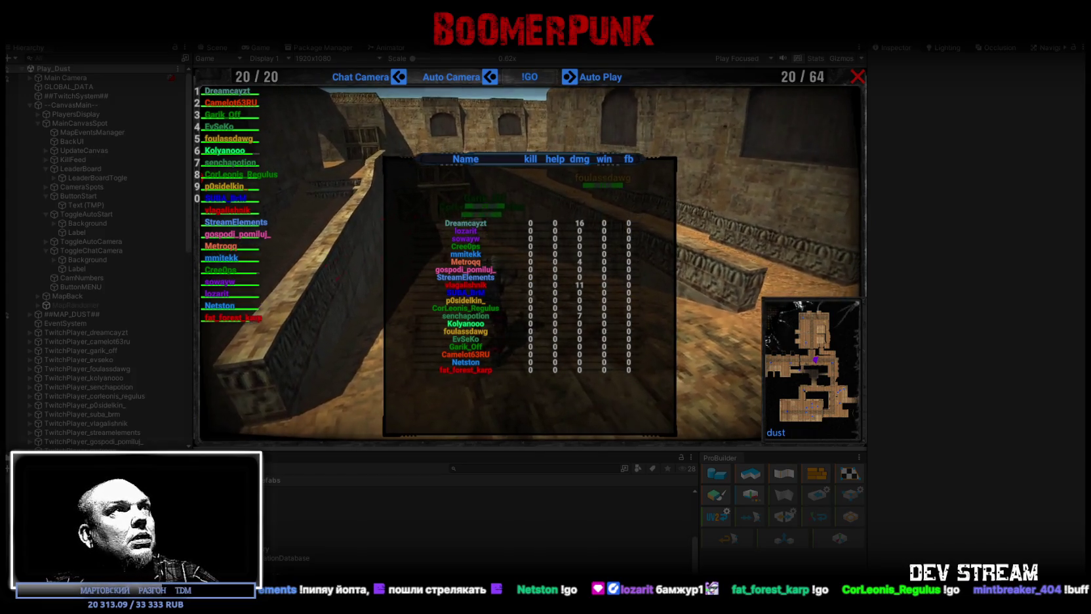
key("Tab")
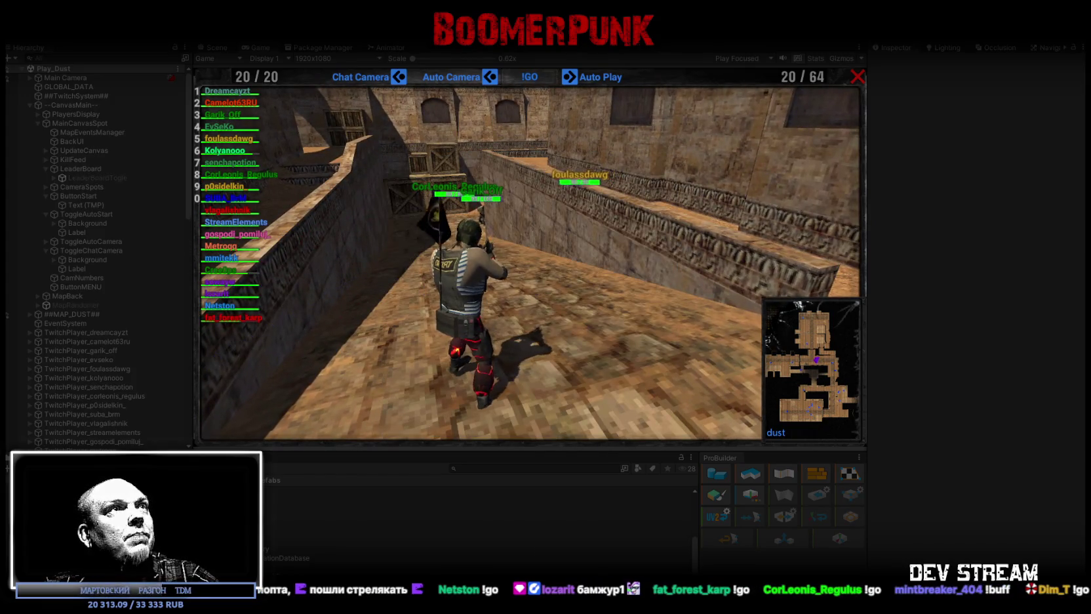
key("ctrl+p")
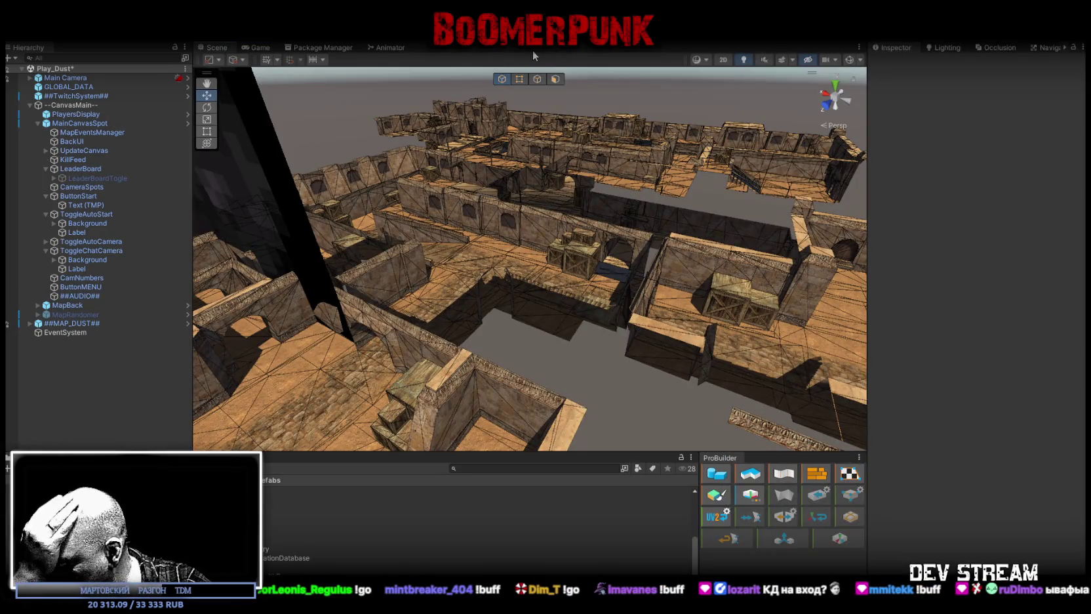
Step: Show the Console log in the bottom panel beneath the game
left_click(128, 457)
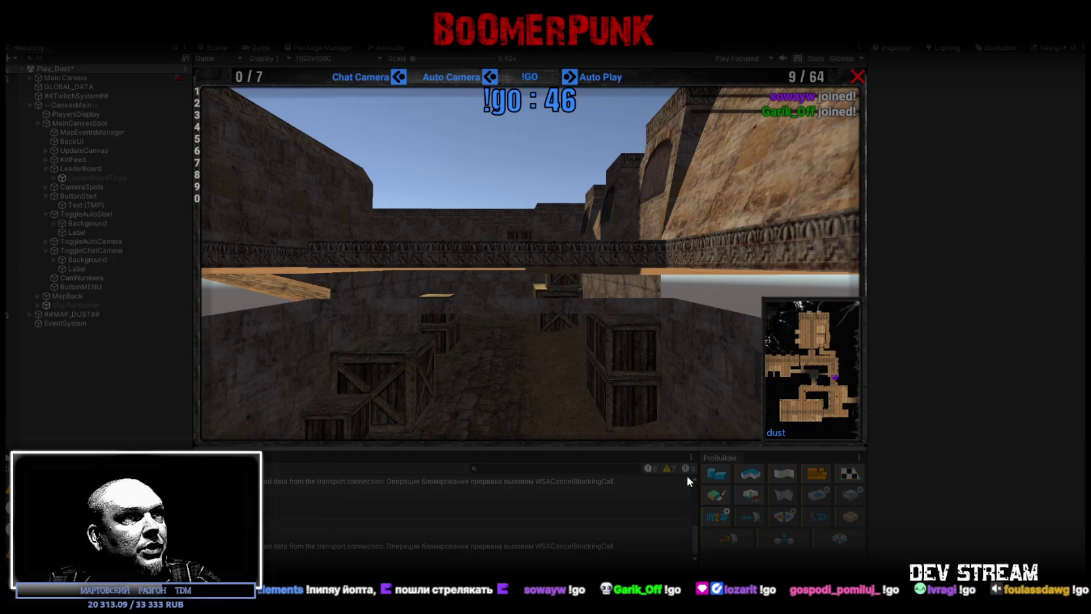
Step: Enlarge the Console area and inspect stack traces of the TwitchChatConnector read-data warnings
mouse_move(517, 450)
left_mouse_down()
mouse_move(511, 270)
mouse_move(506, 286)
left_mouse_up()
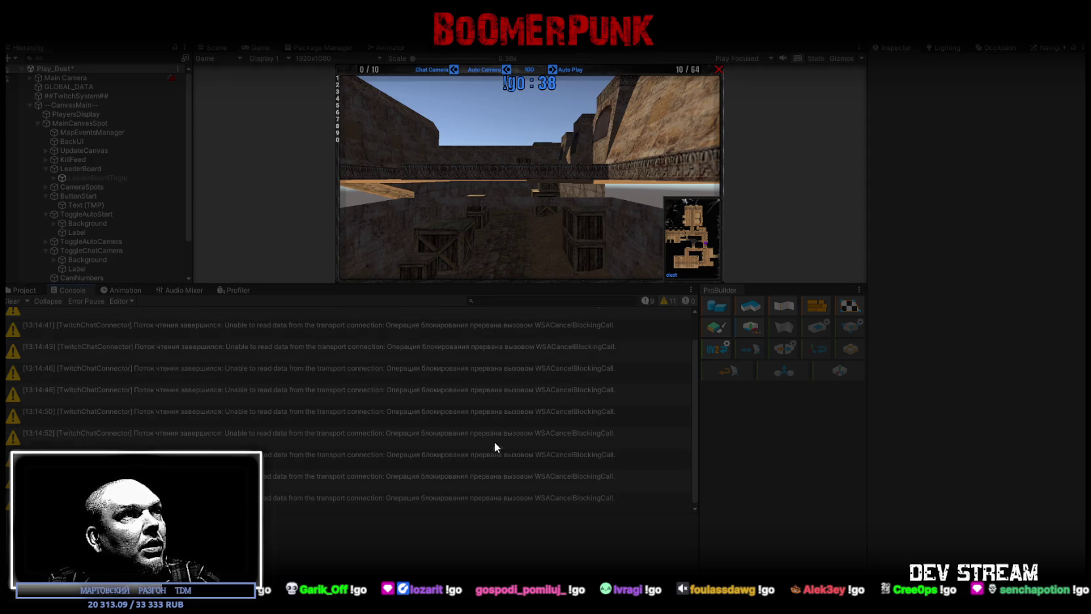
left_click(511, 459)
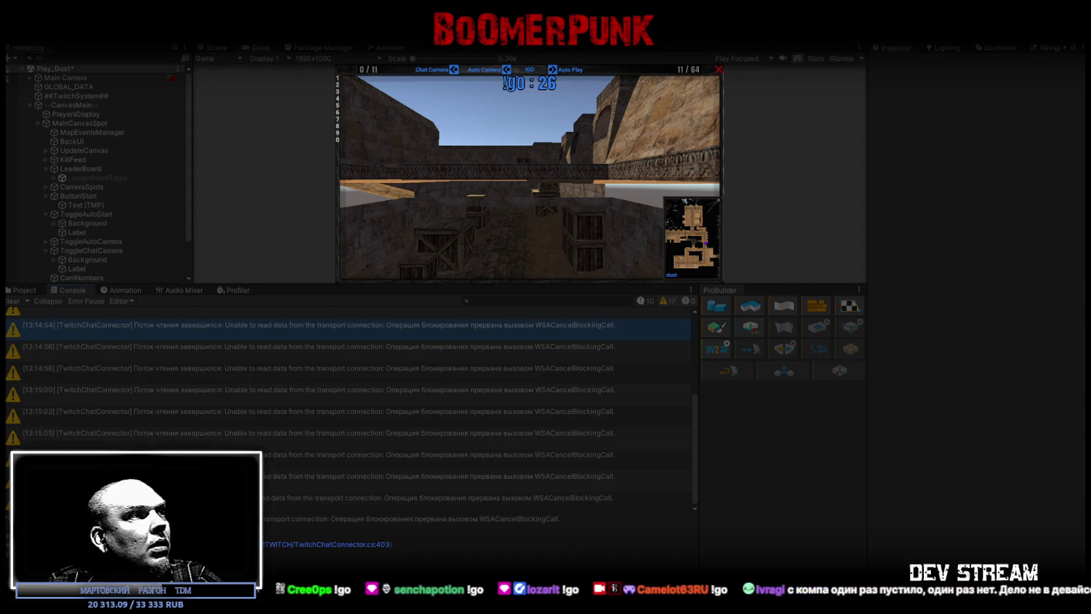
left_click(354, 500)
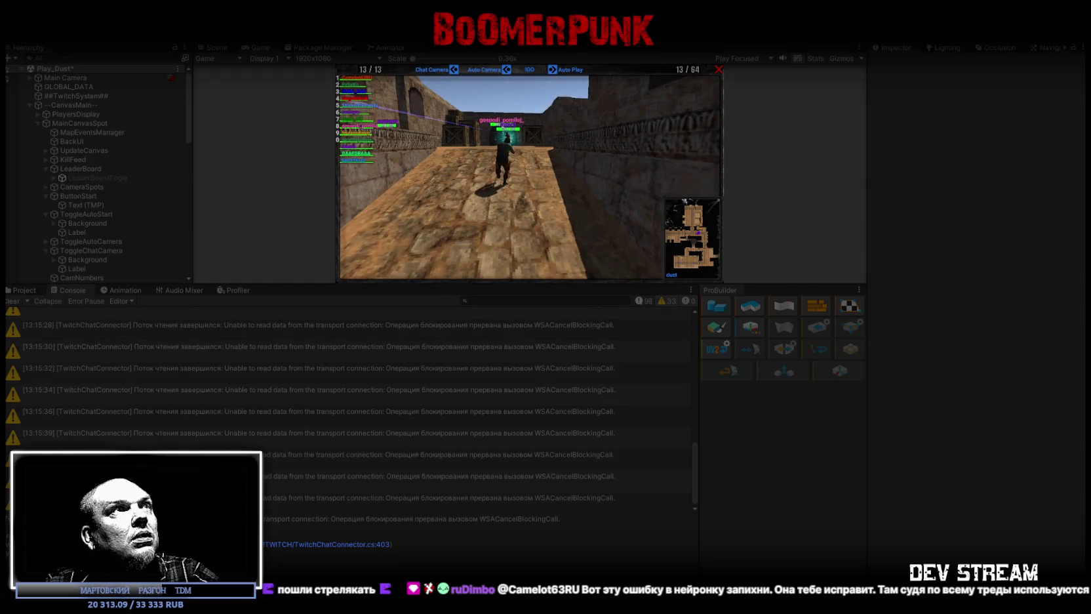
key("ctrl+1")
Step: Orbit over the level in Scene view, then return to Game view and shrink the Console
left_click_drag(384, 123, 452, 146)
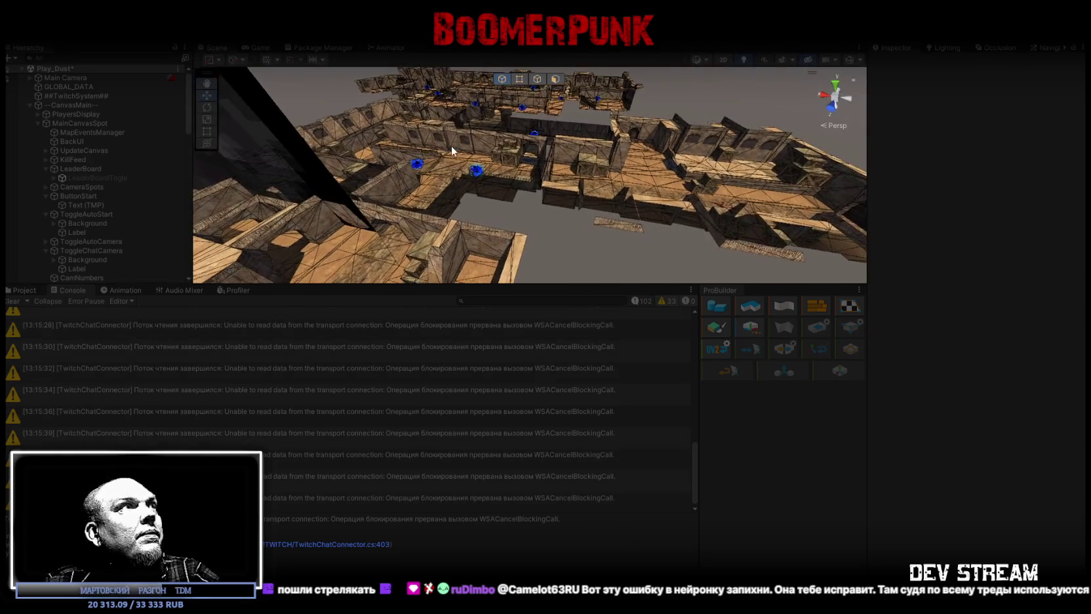
key("ctrl+2")
left_click_drag(548, 282, 560, 433)
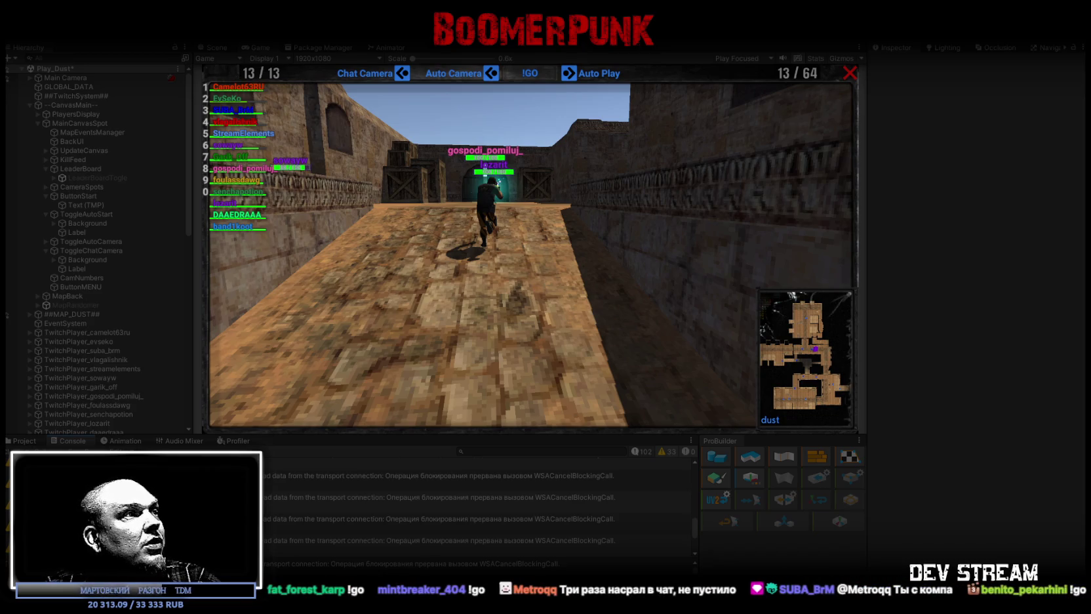
Step: Trace the warning's source line in TwitchChatConnector.cs
left_click(461, 552)
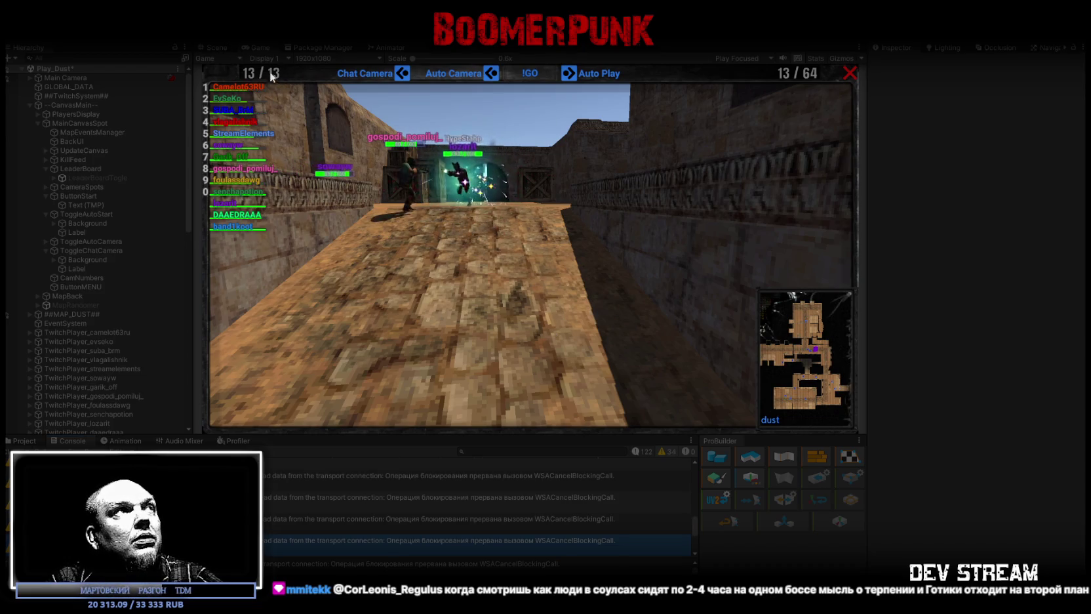
Step: Follow StreamElements' camera until valve_de_aztec loads, then clear the Console log
left_click(243, 134)
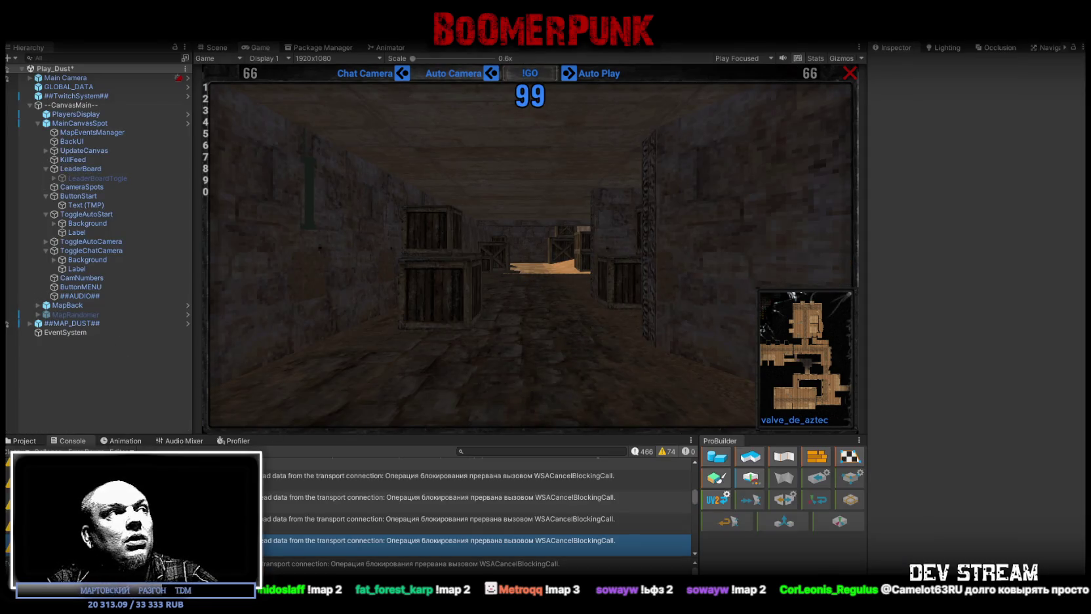
left_click(19, 451)
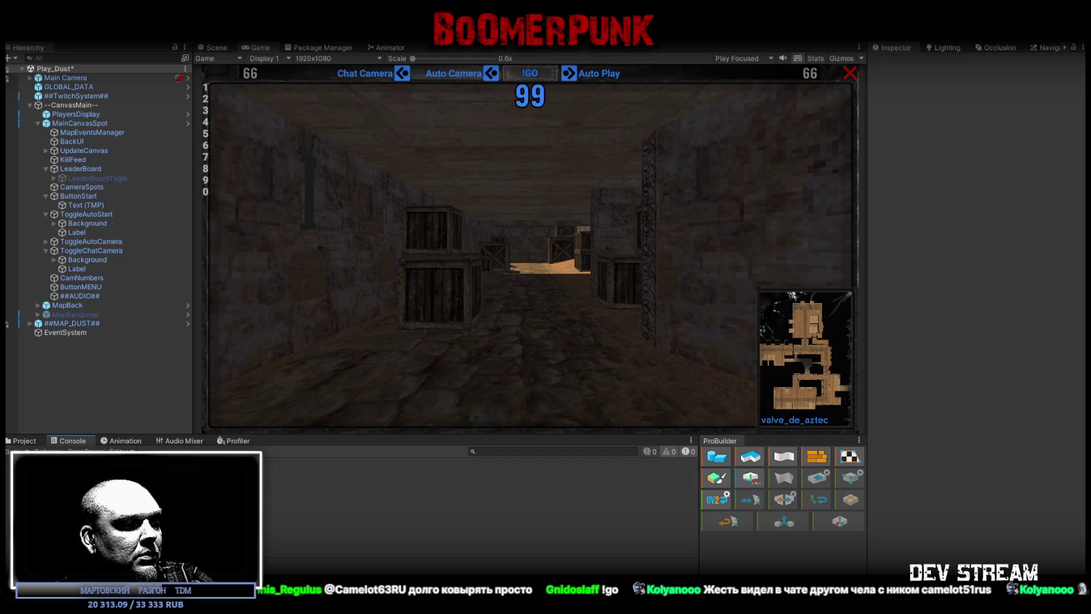
Step: Switch to the TwitchChatConnector.cs script in the code editor
key("alt+Tab")
Step: Replace TwitchChatConnector.cs with the new pasted code, then return to Unity's Project panel
scroll(309, 382, "down", 5)
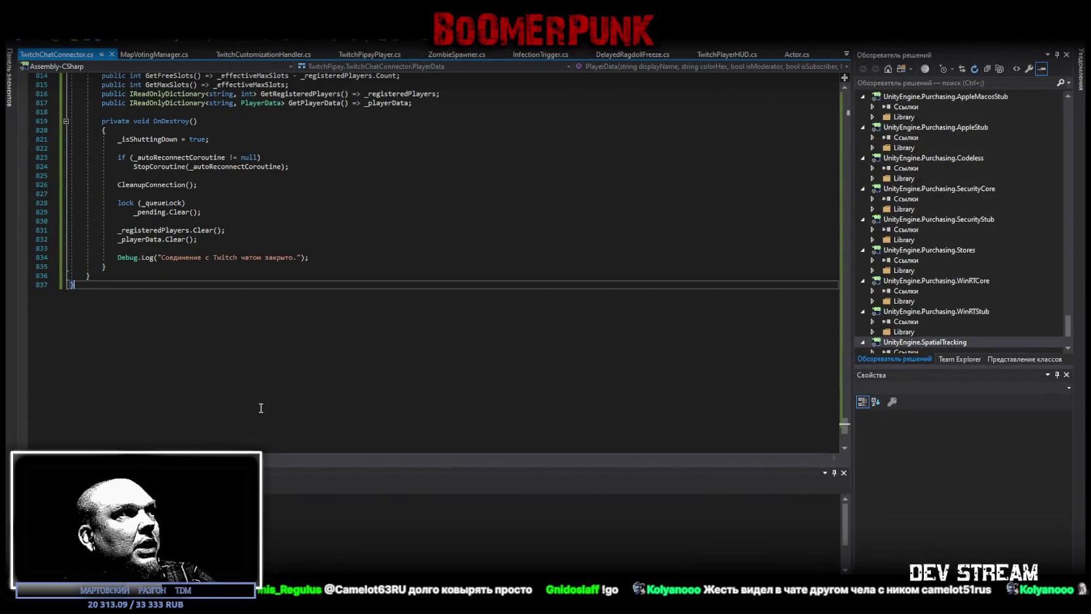
key("ctrl+a")
key("ctrl+v")
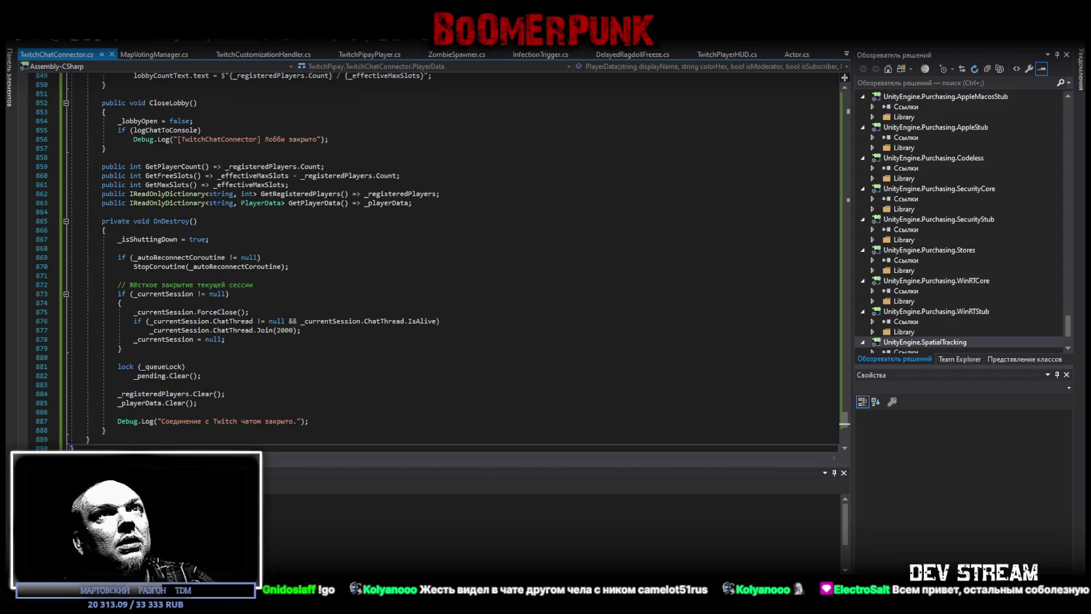
key("alt+Tab")
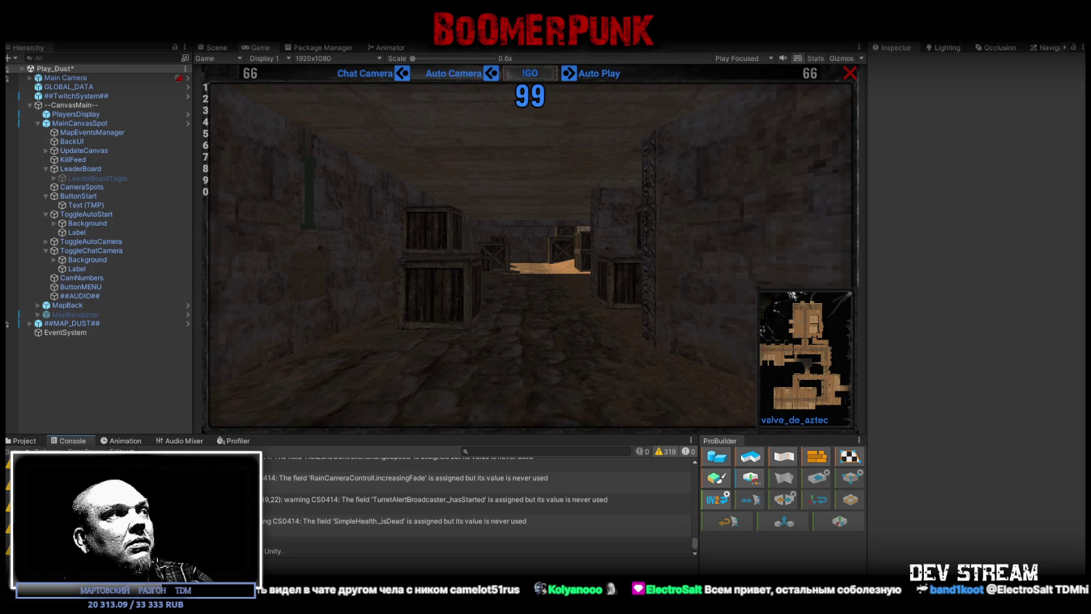
left_click(24, 442)
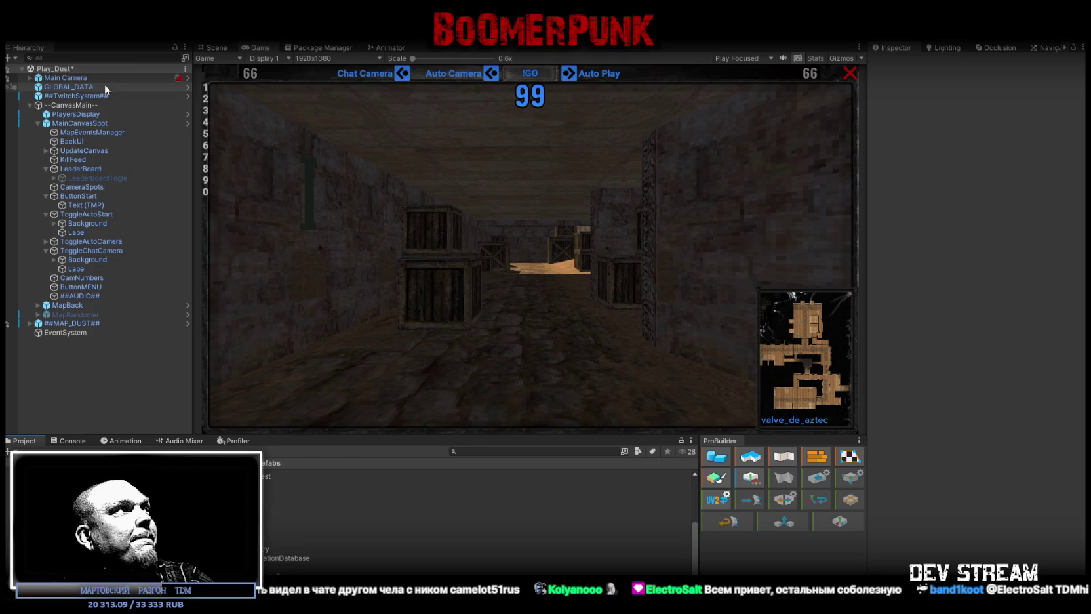
Step: Set ##TwitchSystem##'s Auto Reconnect Interval to 5, save Play_Dust, and review prefab overrides
left_click(79, 95)
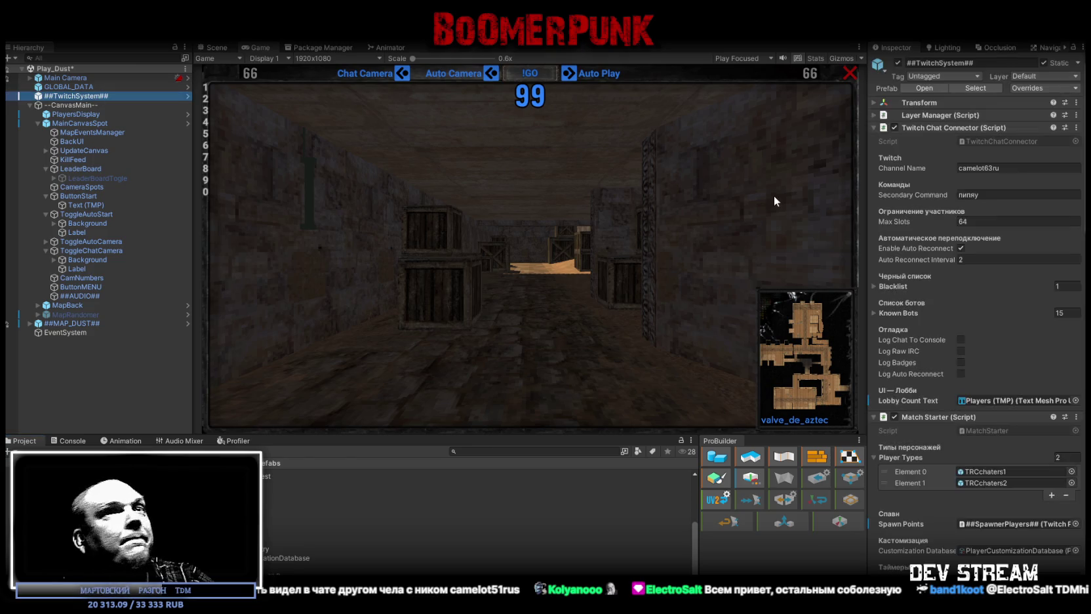
left_click(983, 258)
type("4")
key("BackSpace")
type("5")
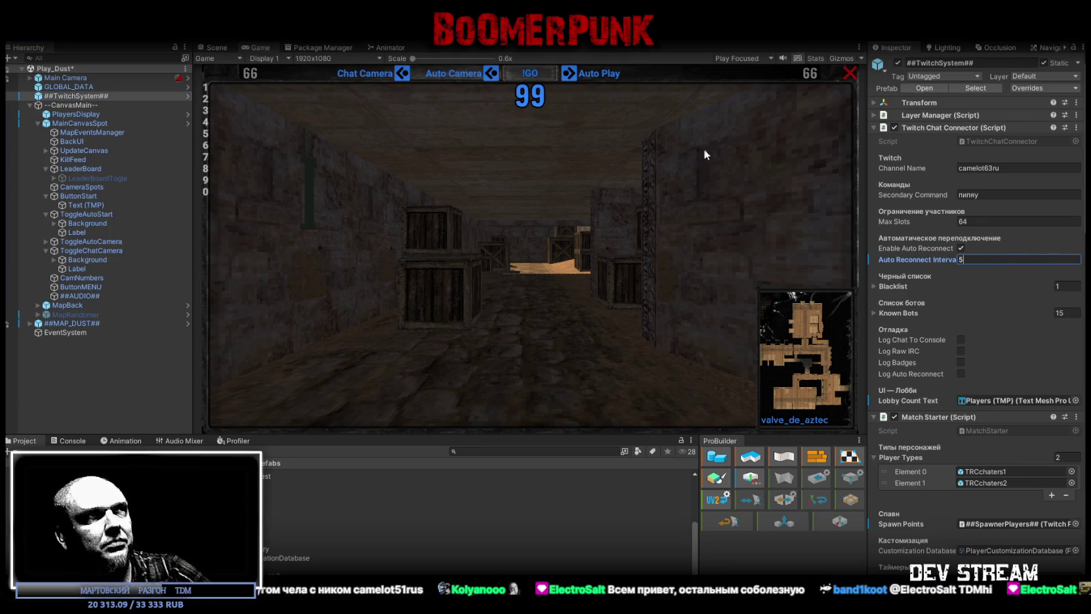
key("ctrl+s")
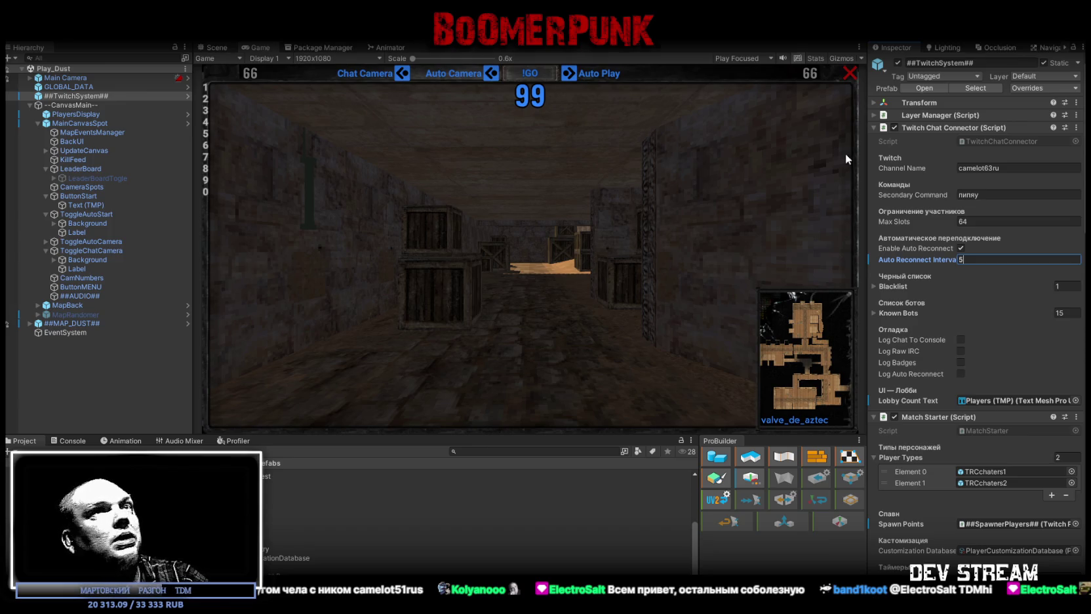
left_click(1029, 88)
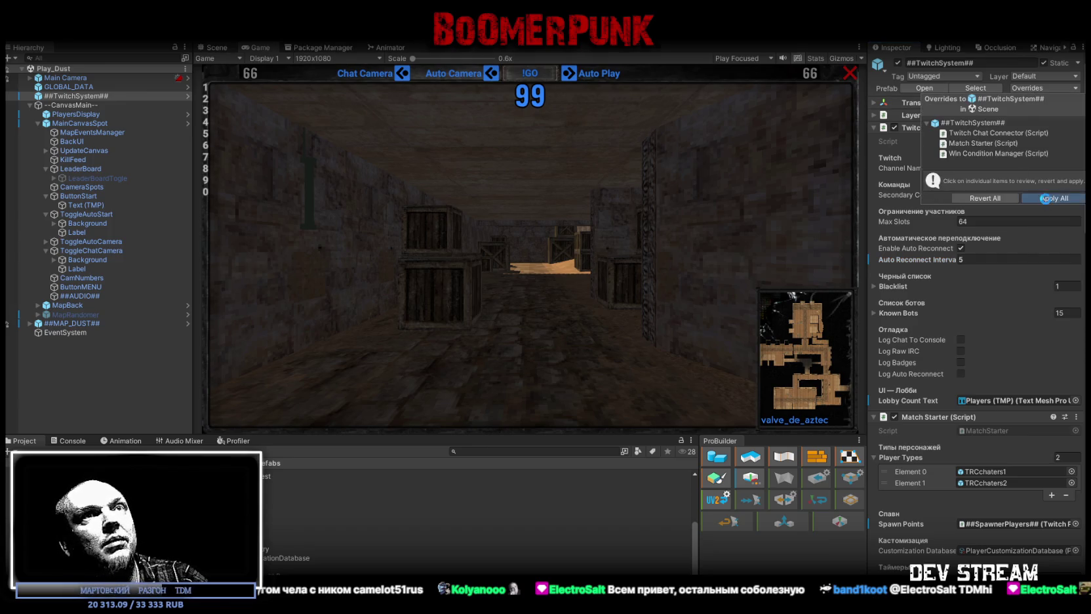
Step: Apply all overrides on the TwitchSystem prefab and maximize the running Game view
left_click(1045, 198)
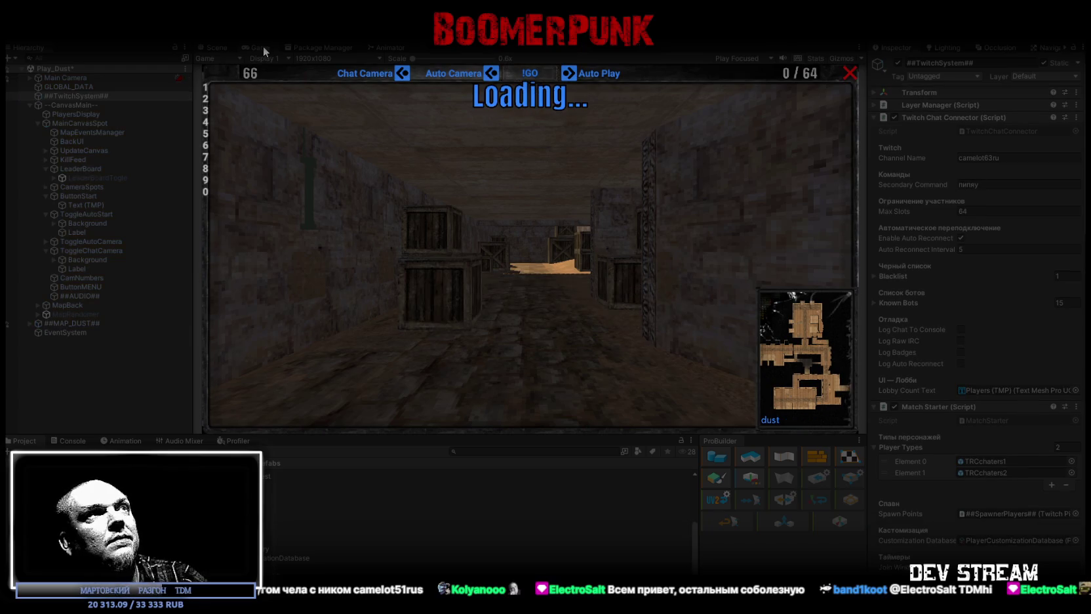
double_click(262, 46)
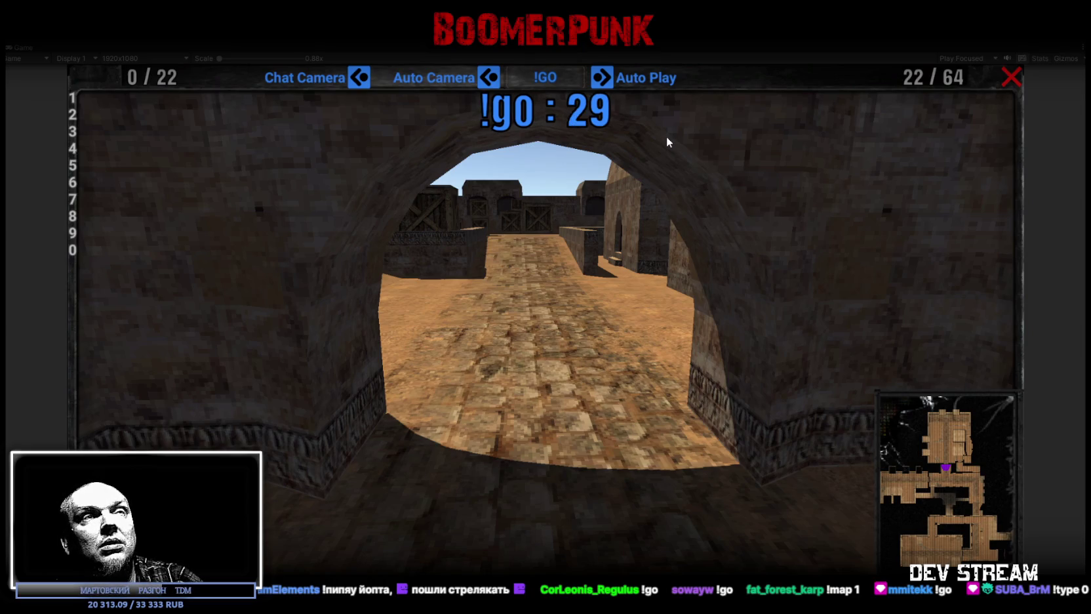
Step: Restore the editor layout and show the Console log with warning messages hidden
double_click(30, 48)
left_click(73, 443)
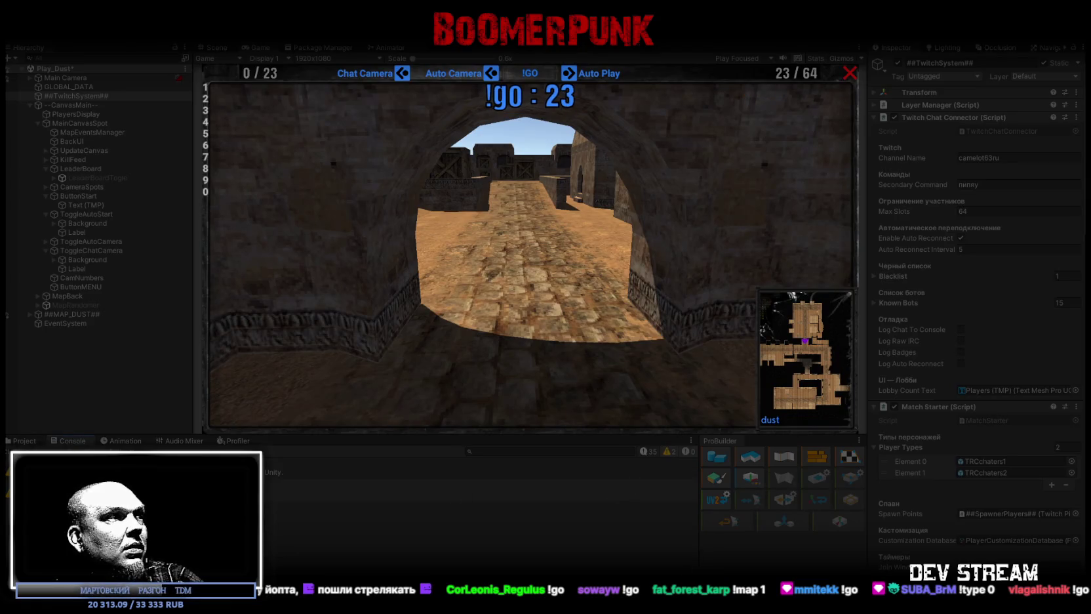
left_click(666, 452)
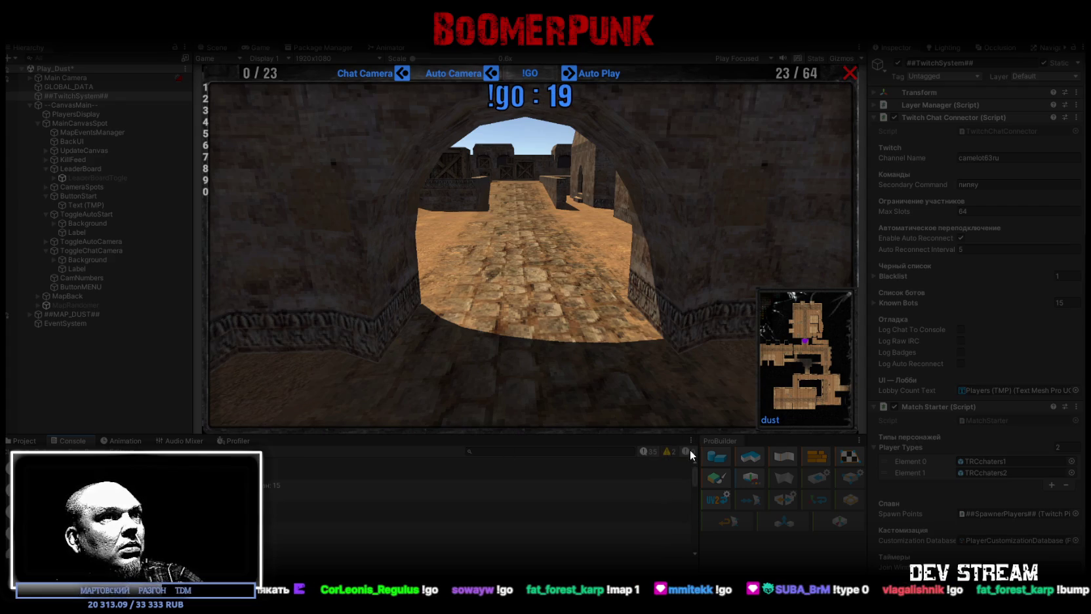
scroll(632, 539, "down", 5)
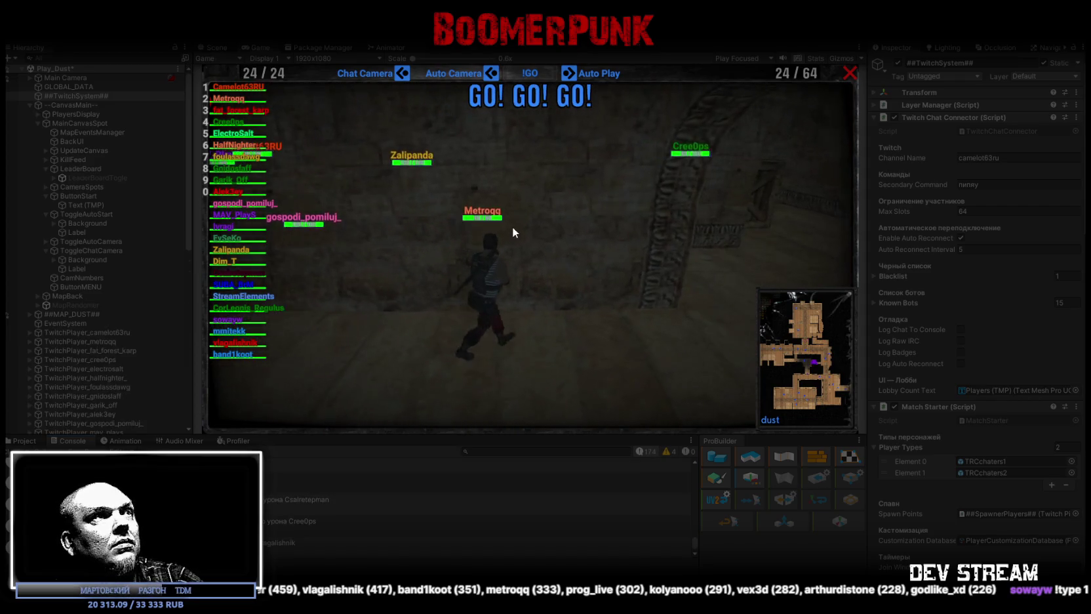
Step: Toggle the in-game Chat Camera and Auto Camera options, then bring up the Profiler
left_click(411, 74)
left_click(488, 75)
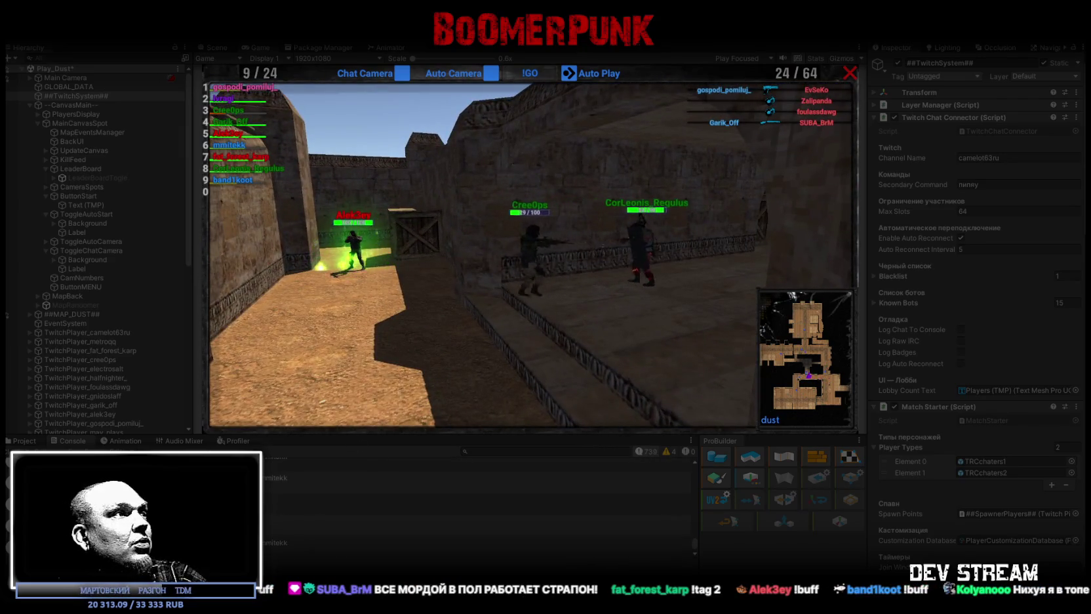
left_click(235, 440)
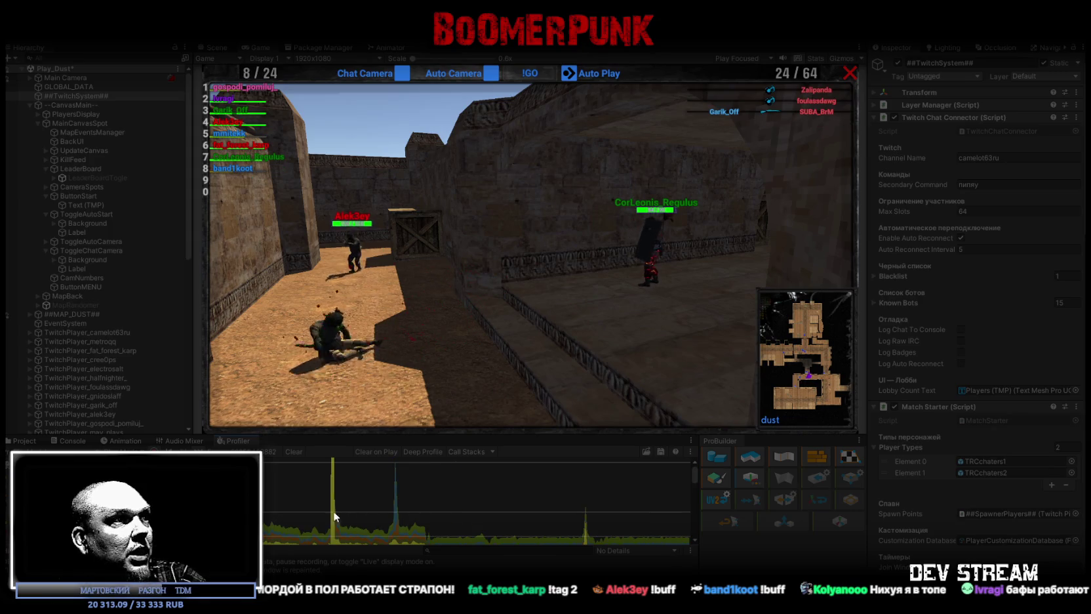
Step: Select a captured frame in the CPU graph and maximize the Profiler
left_click(266, 515)
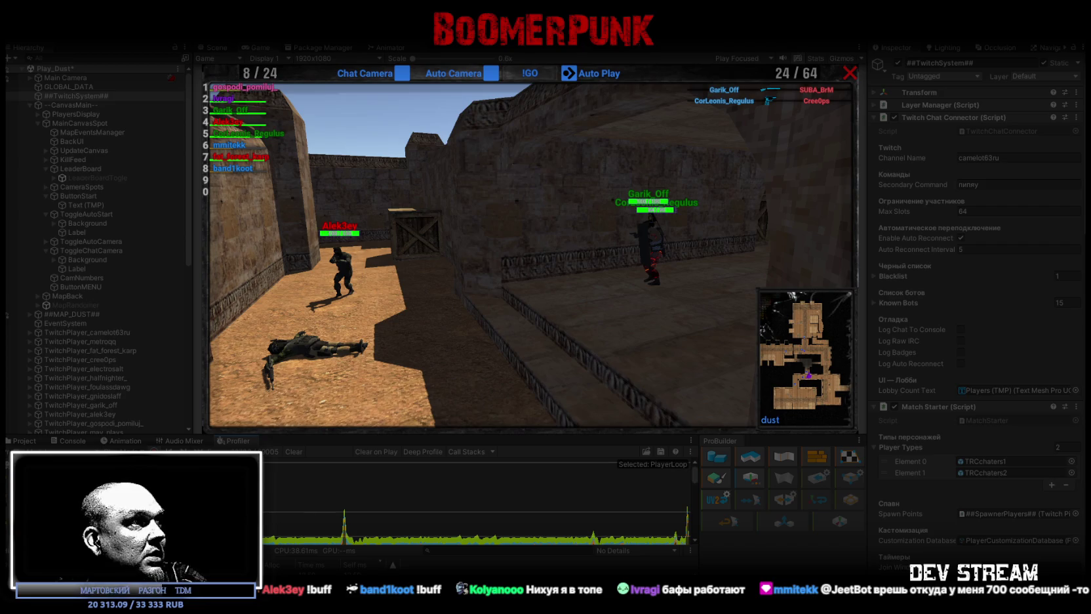
double_click(230, 443)
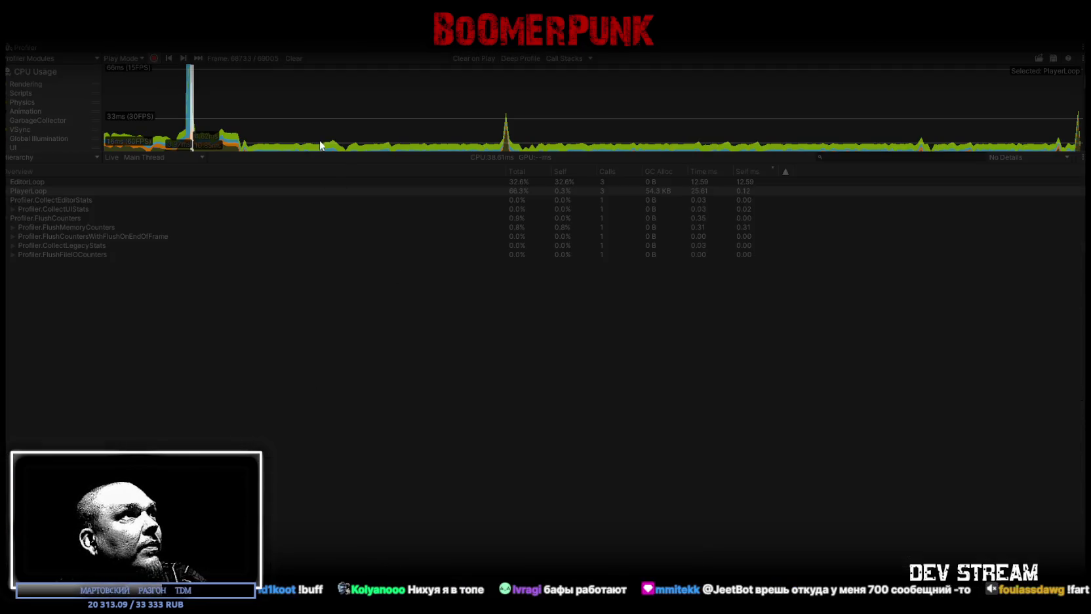
Step: Enlarge the chart area, select the CPU spike frame, and sort the hierarchy by Total
mouse_move(319, 153)
left_mouse_down()
mouse_move(317, 467)
mouse_move(316, 440)
left_mouse_up()
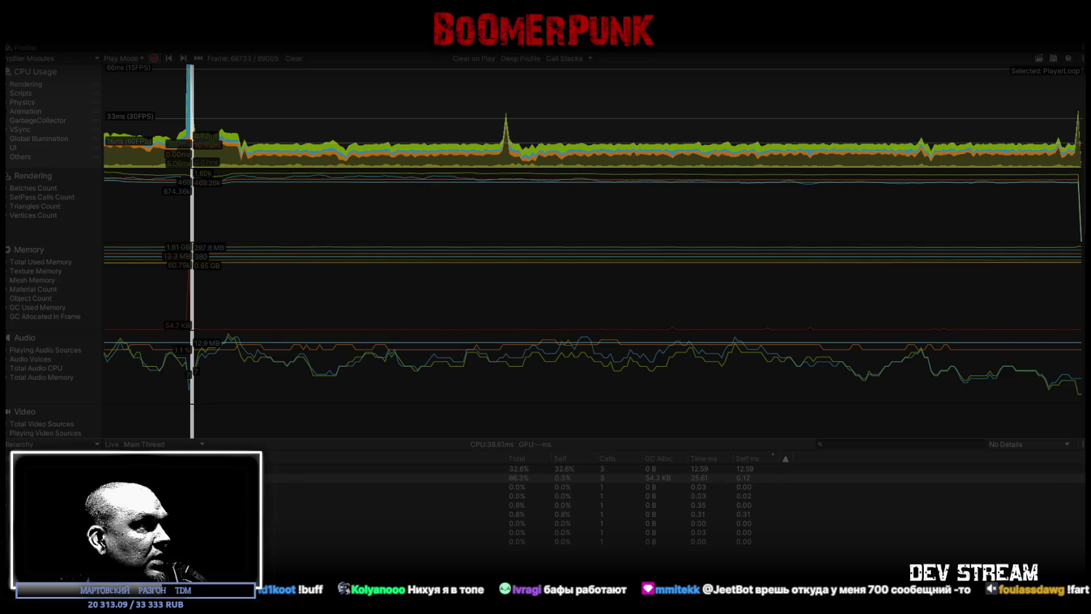
left_click(191, 116)
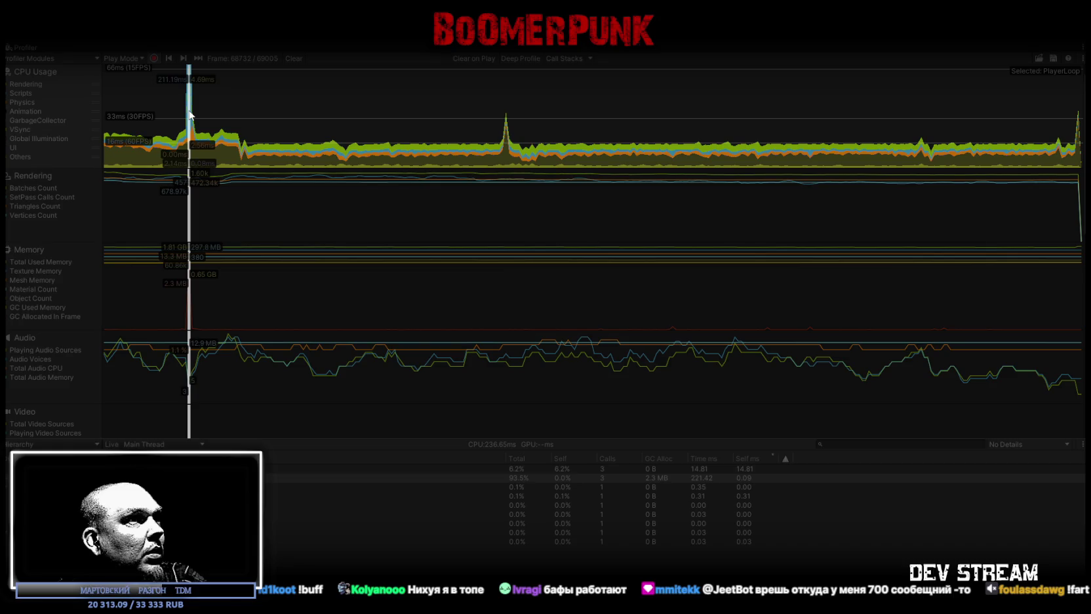
left_click(6, 480)
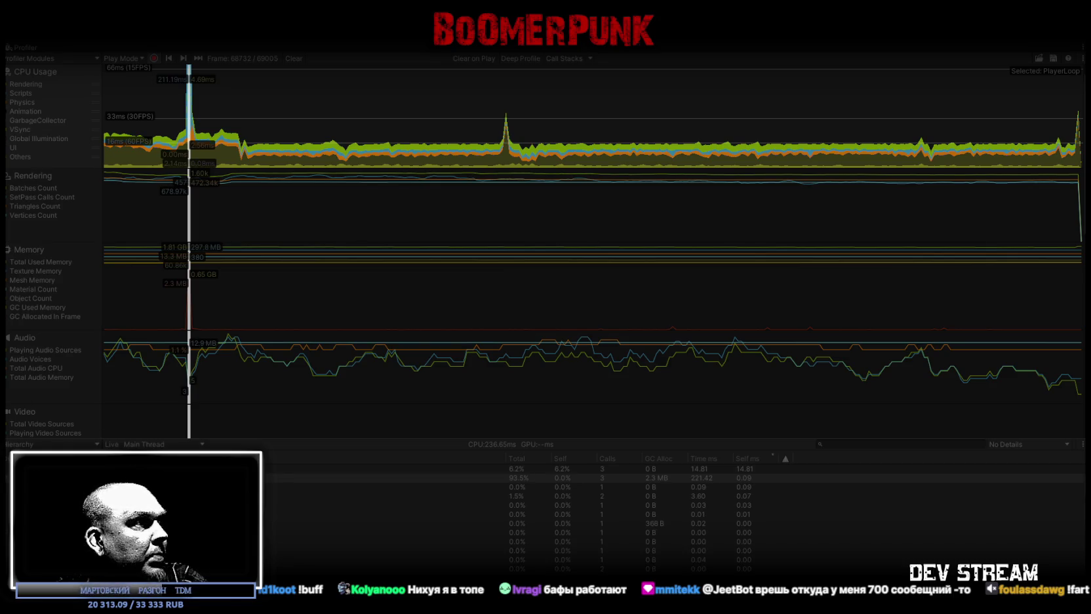
left_click(518, 458)
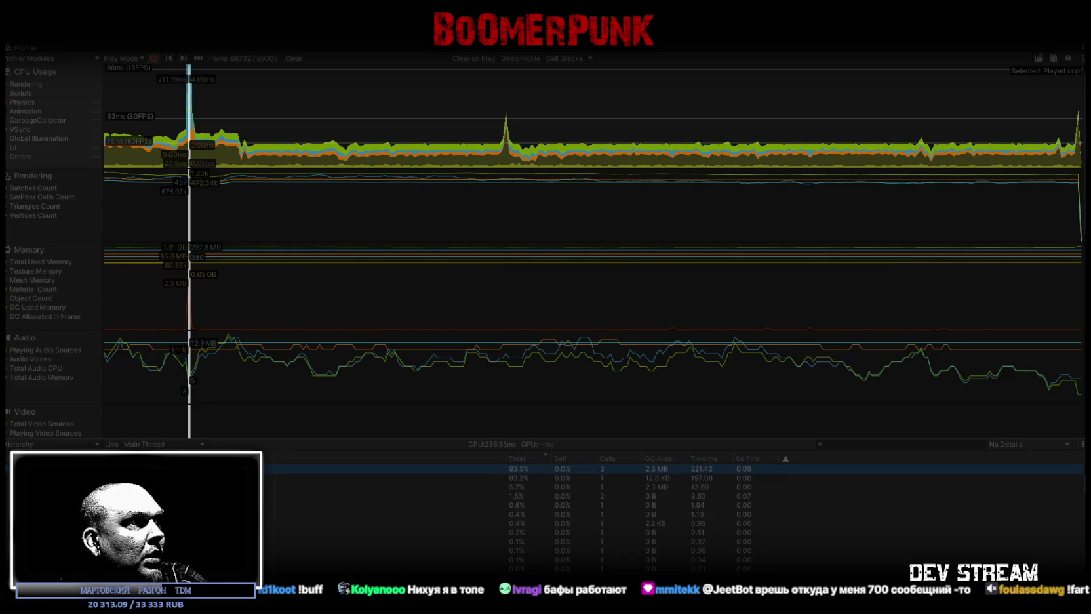
Step: Expand the 83.2% entry down to TwitchChatConnector.AutoReconnectLoop, costing about 197 ms
left_click(15, 477)
key("Down")
key("Down")
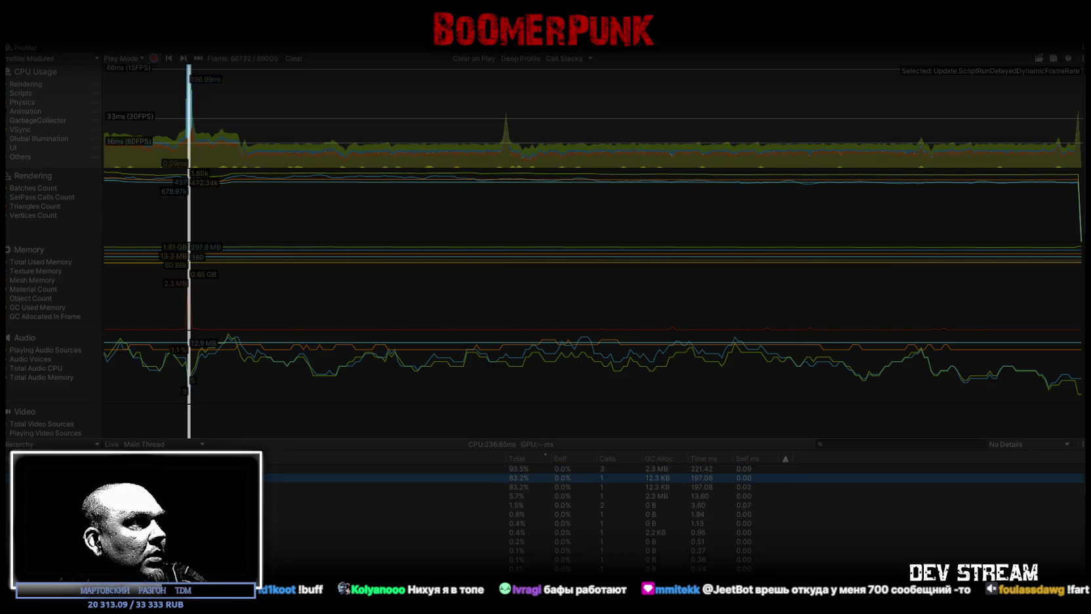
key("Right")
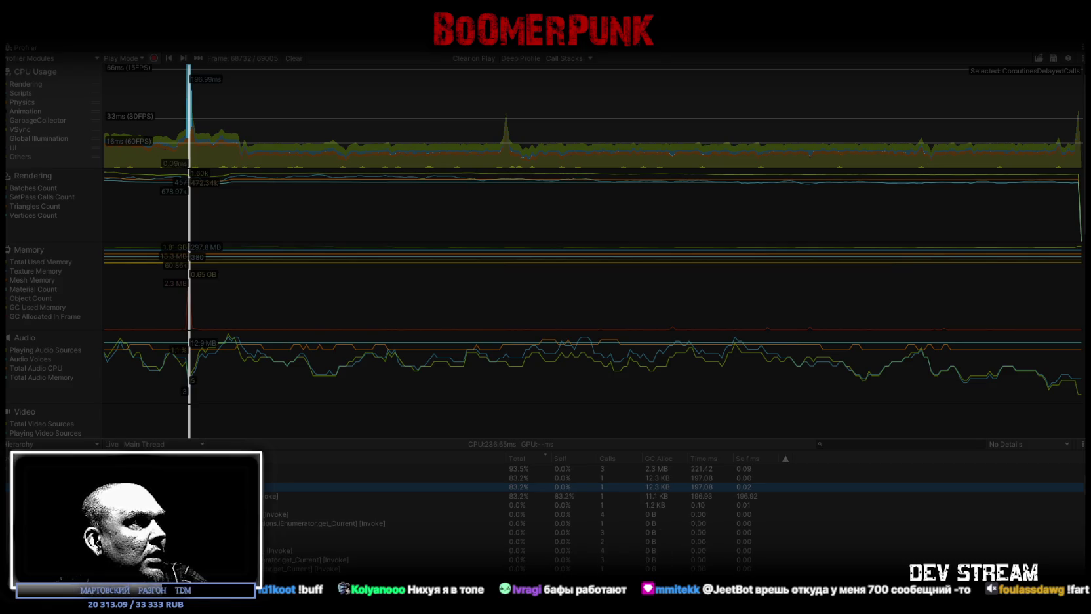
key("Down")
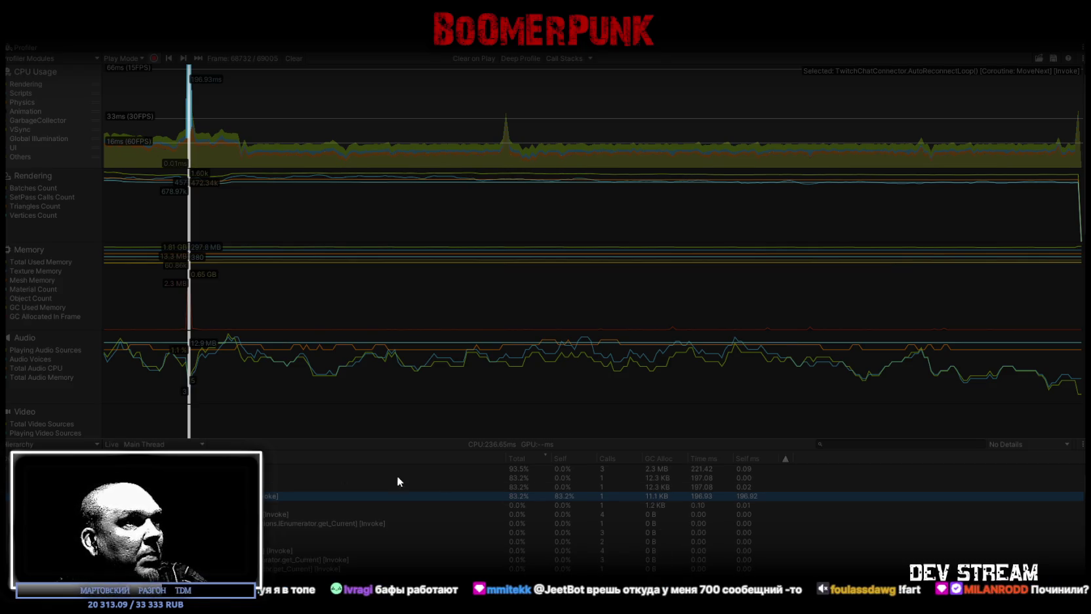
key("Right")
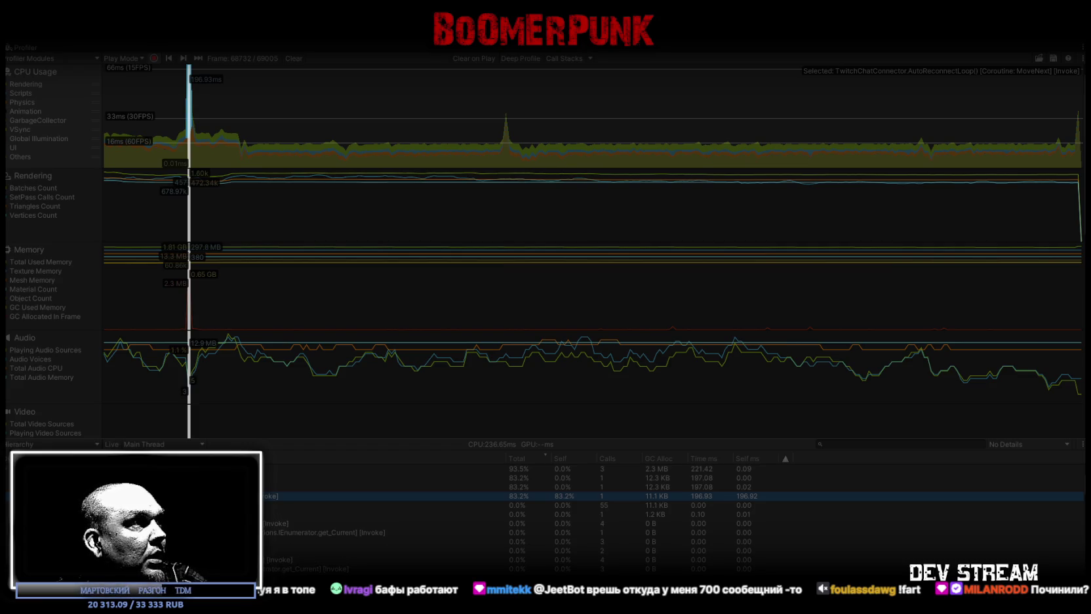
key("Down")
key("Up")
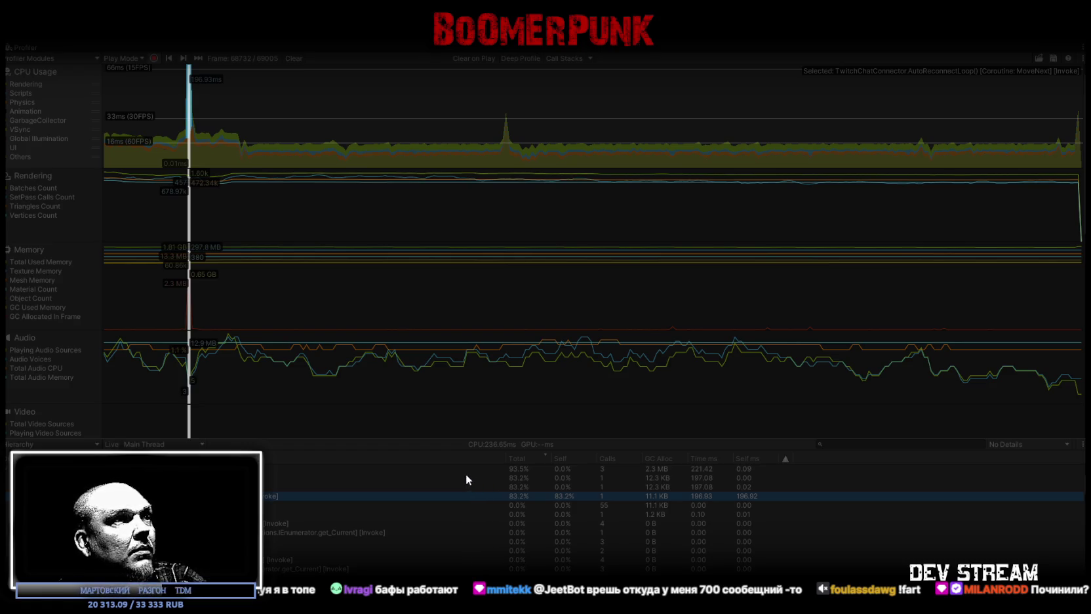
Step: Show more call hierarchy rows, then dock the Profiler back below the game
left_click_drag(485, 439, 485, 392)
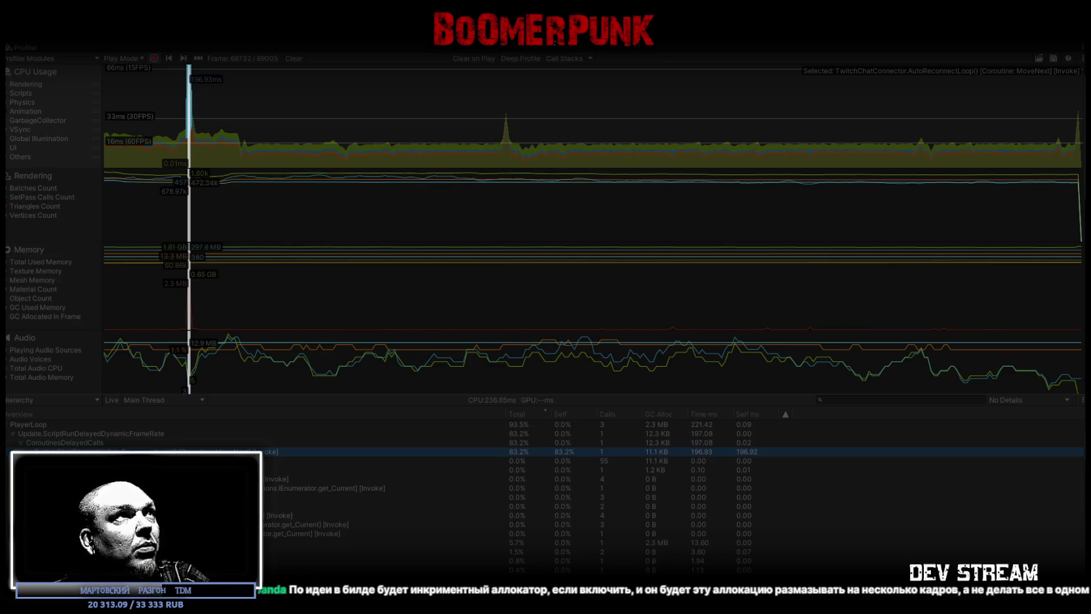
double_click(29, 51)
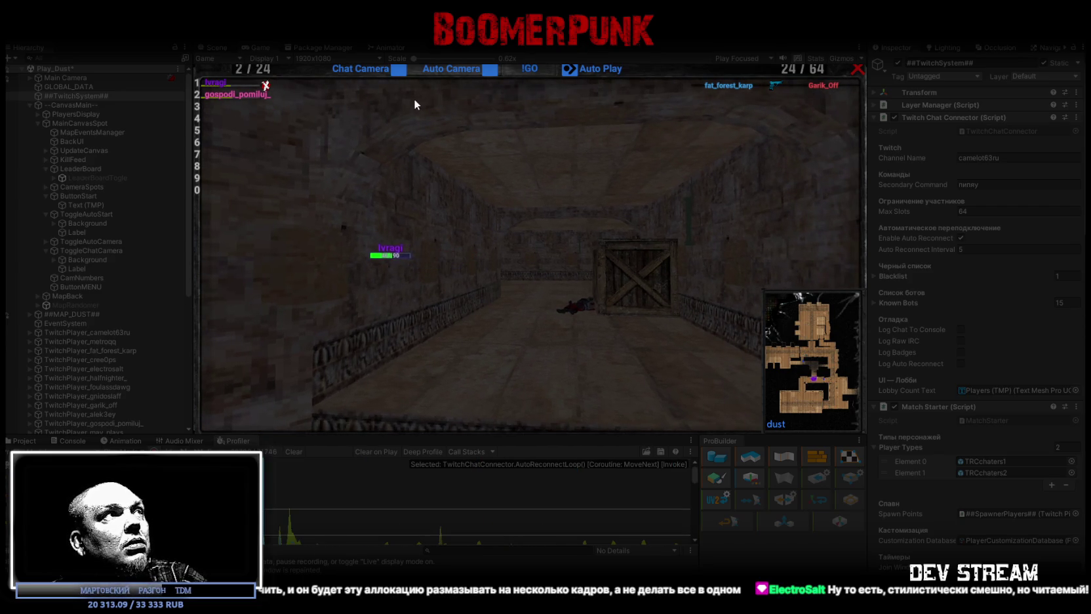
Step: Maximize the Game view to watch the match through to its scoreboard and map vote
double_click(261, 48)
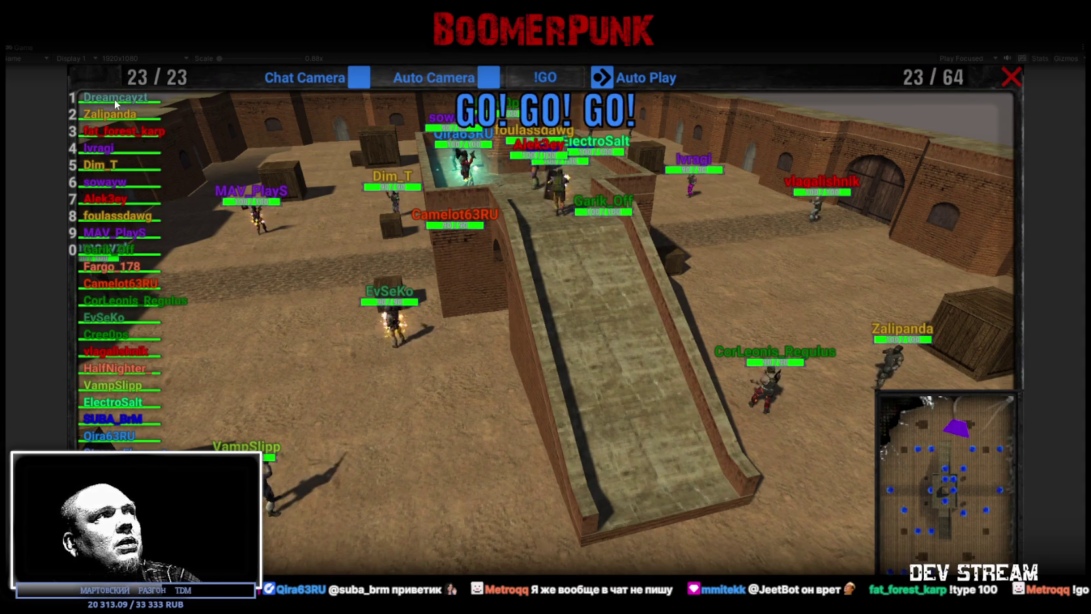
Step: Switch the follow camera between several players picked from the scoreboard list
left_click(112, 99)
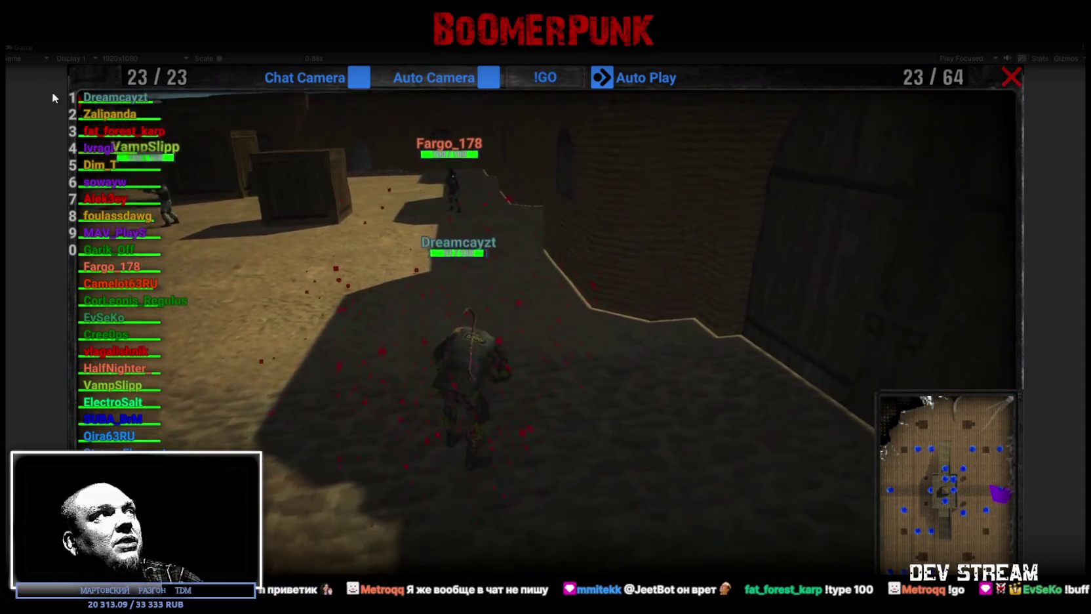
left_click(105, 118)
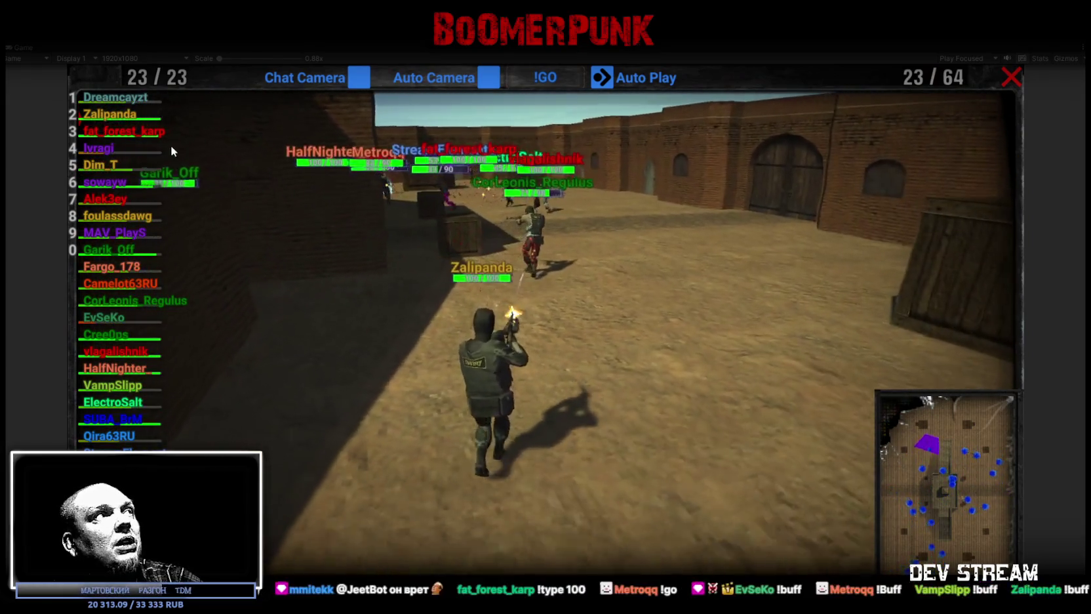
left_click(120, 147)
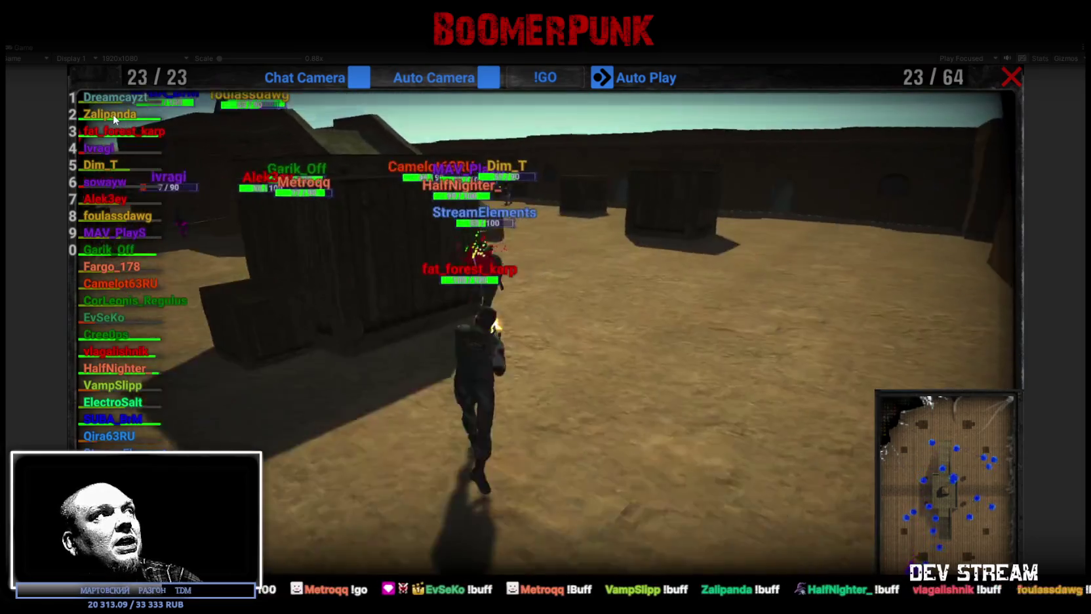
left_click(113, 114)
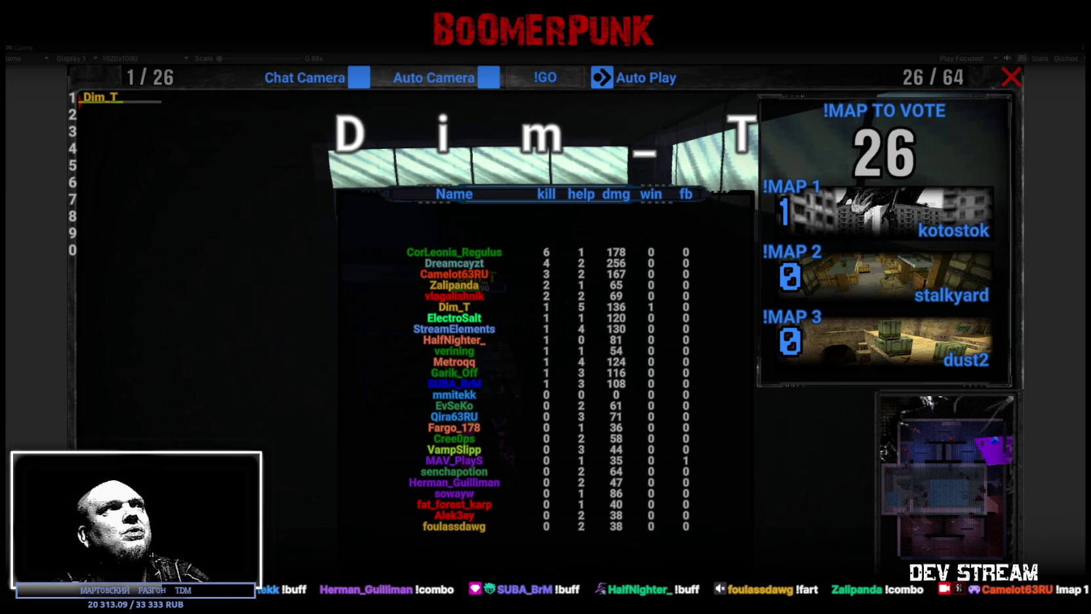
Step: Skip the map vote to start a new valve_de_aztec round, then restore the editor layout
left_click(565, 145)
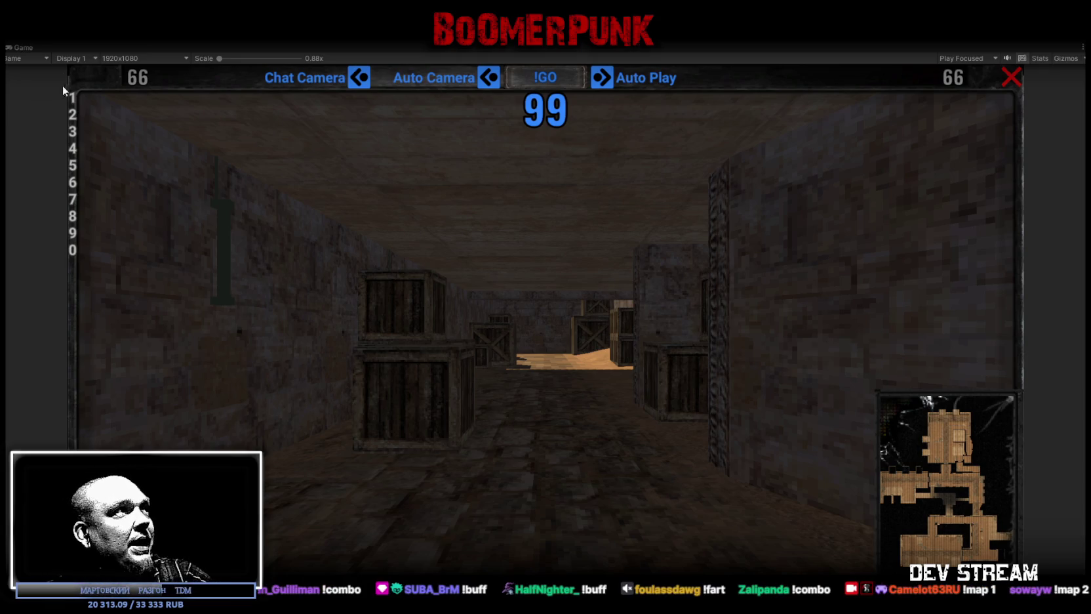
double_click(26, 49)
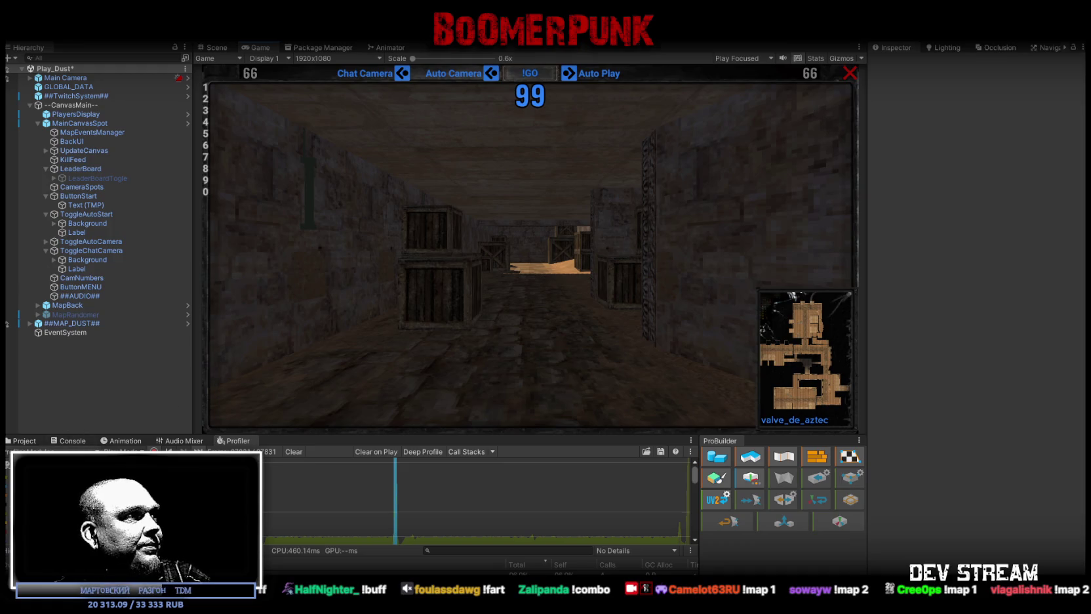
Step: Filter the Console to show only the single error and view its stack trace
left_click(72, 443)
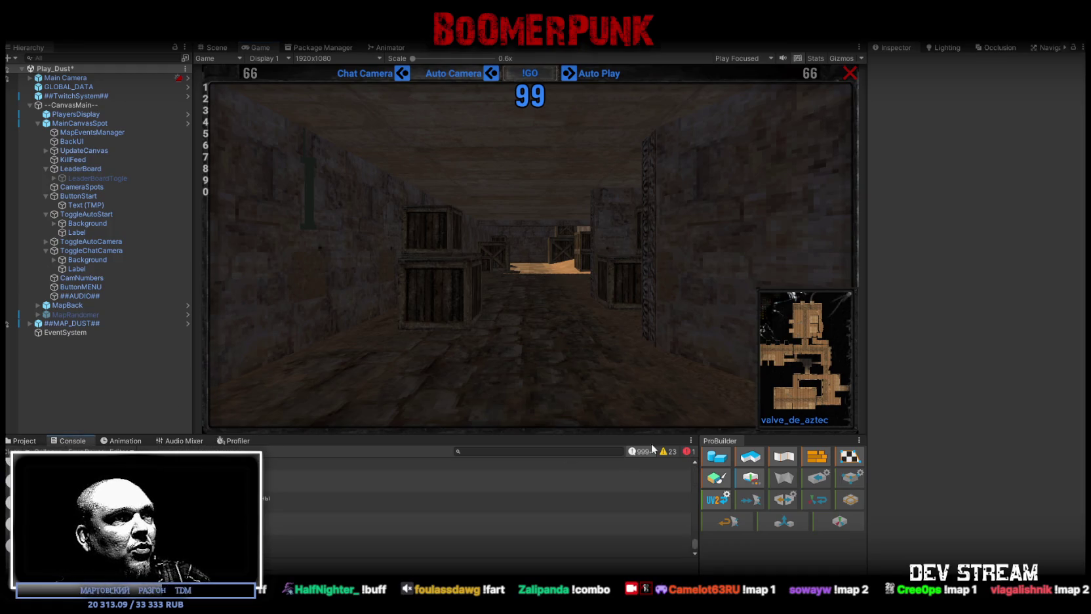
left_click(688, 452)
left_click(666, 451)
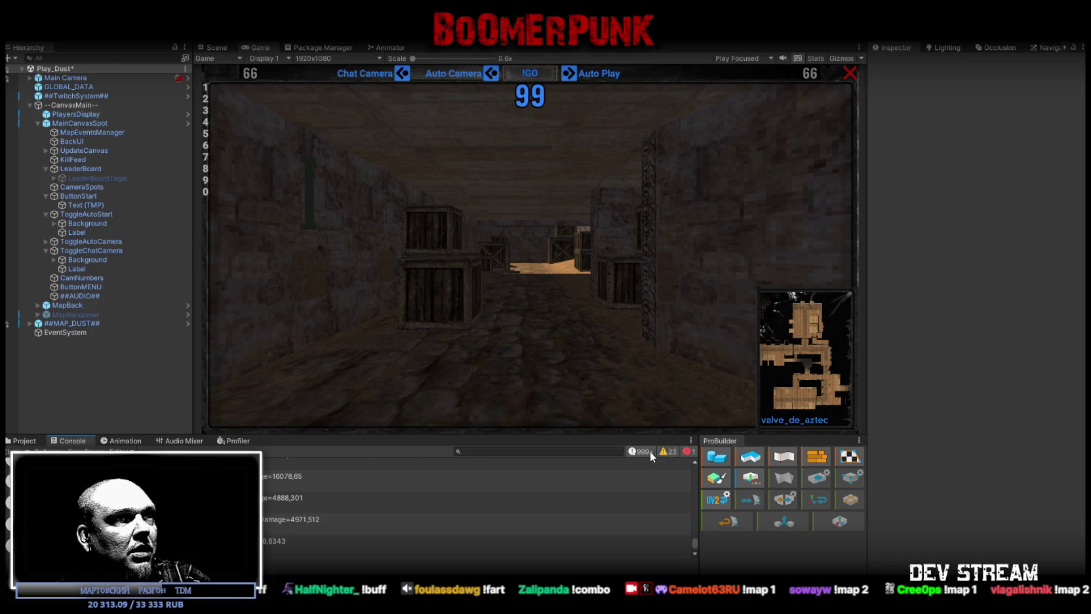
left_click(667, 452)
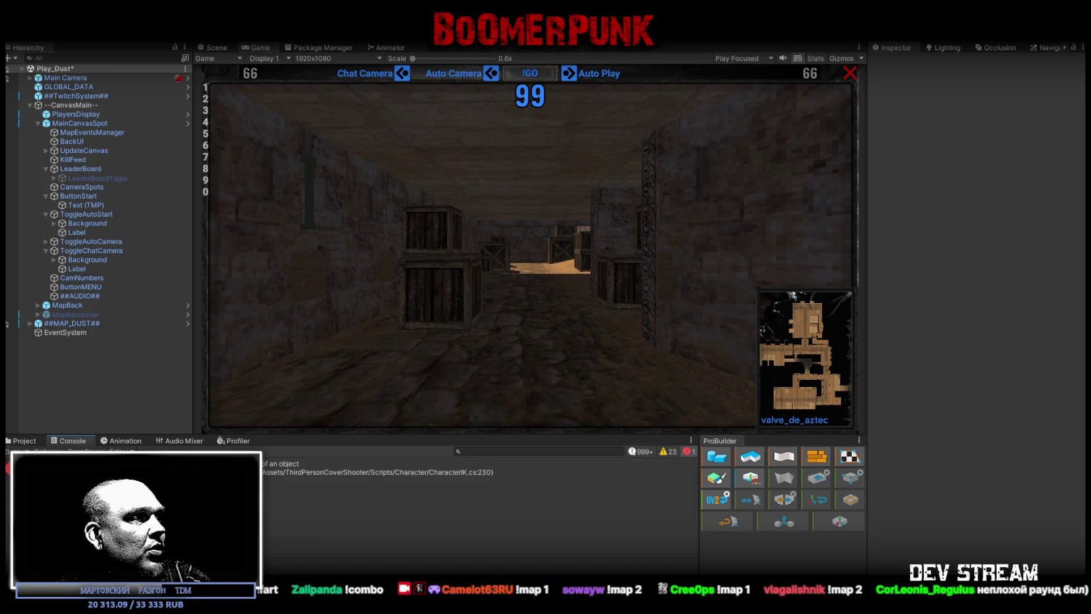
left_click(280, 471)
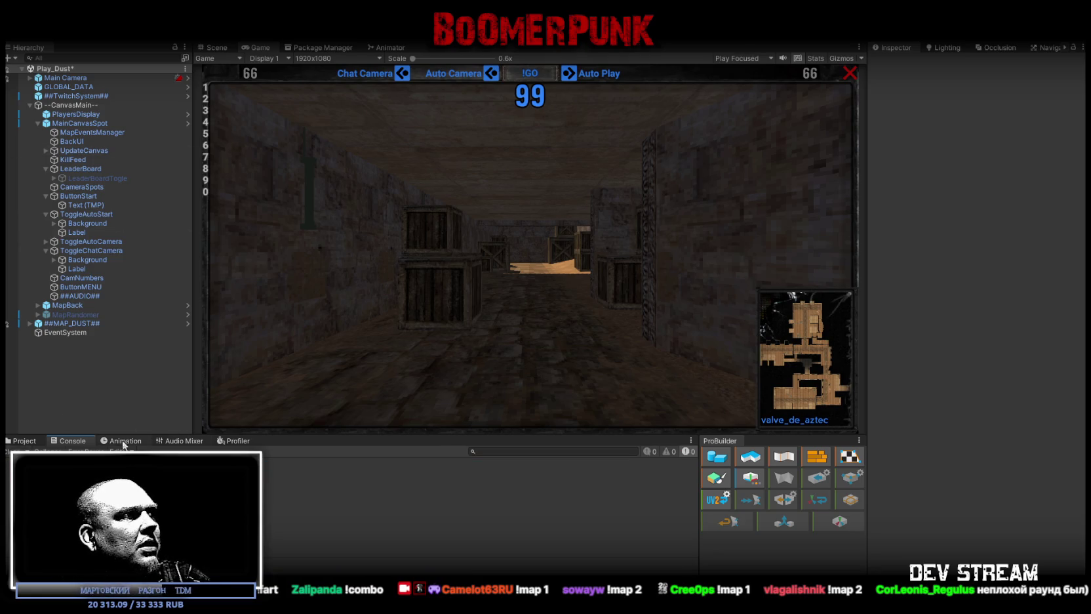
Step: Select ##TwitchSystem## with the Project view showing and review its prefab overrides
left_click(26, 440)
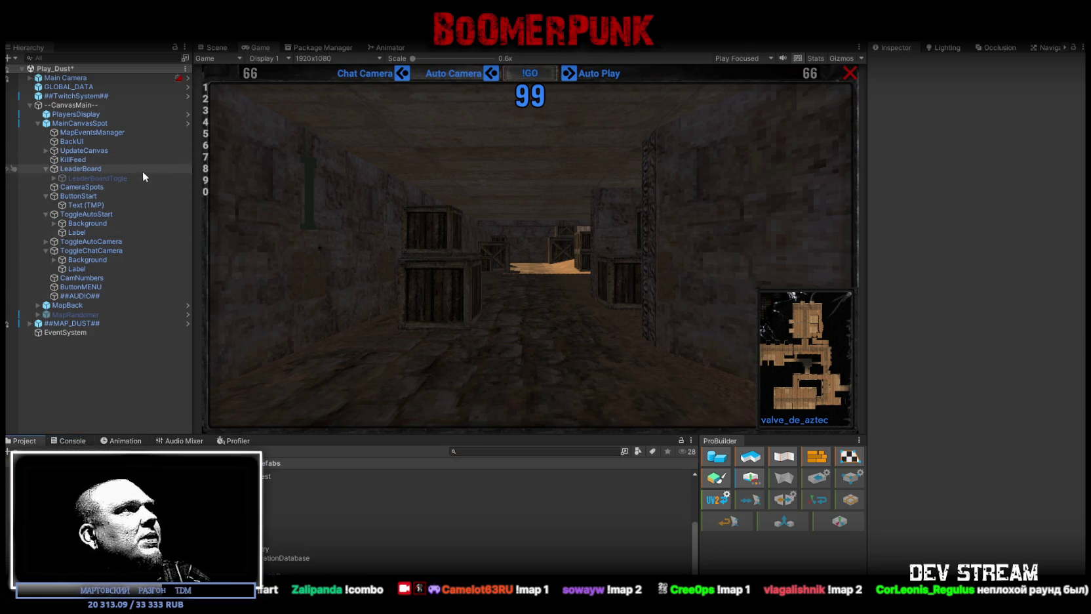
left_click(72, 97)
left_click(1027, 87)
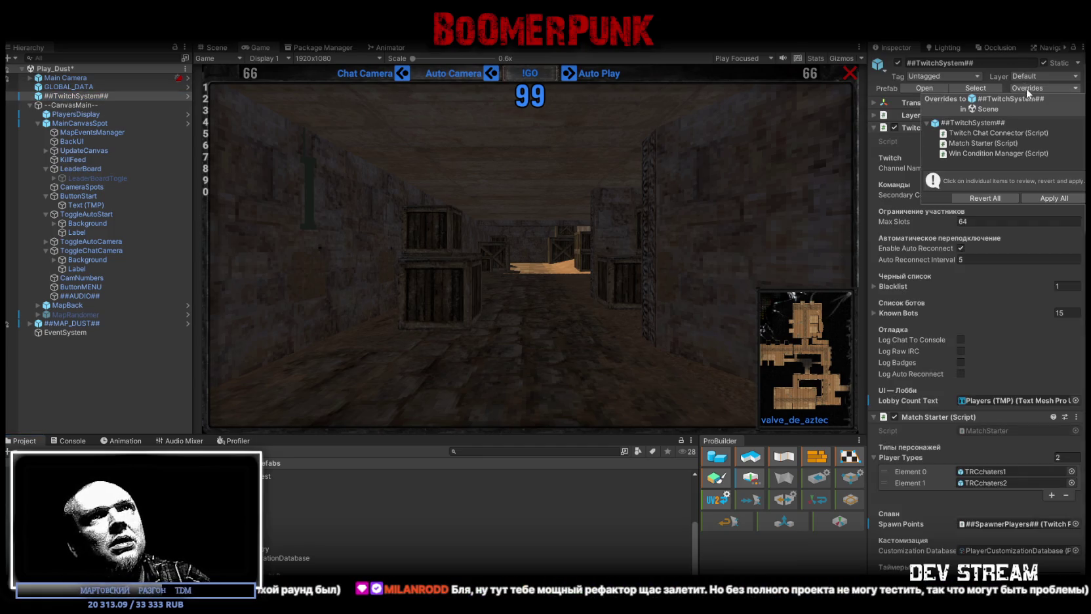
left_click(1042, 199)
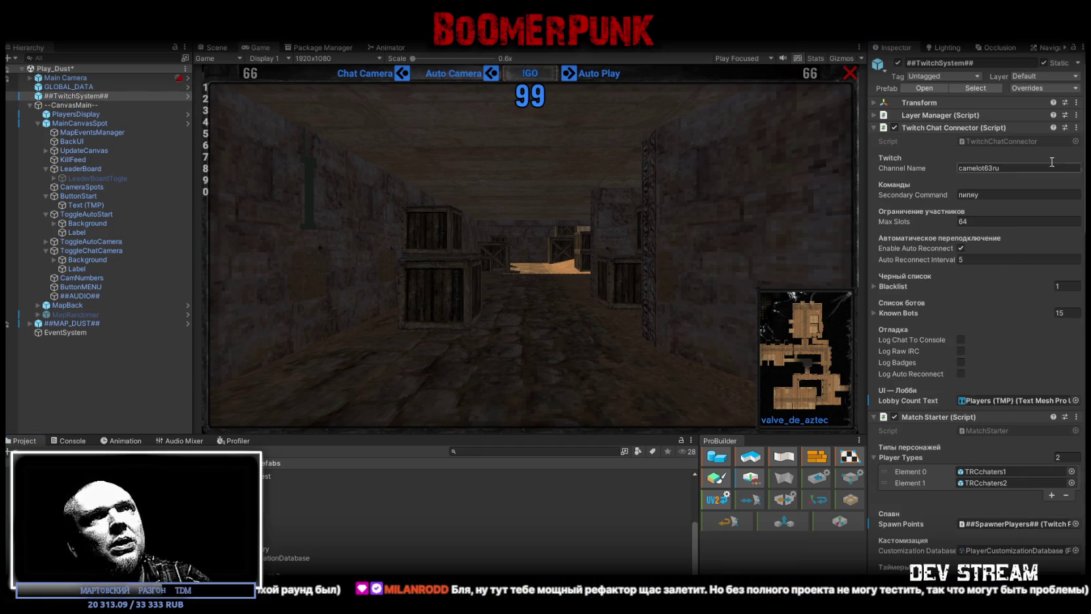
Step: Ping the TwitchChatConnector script from its Script field to preview its source
left_click(976, 141)
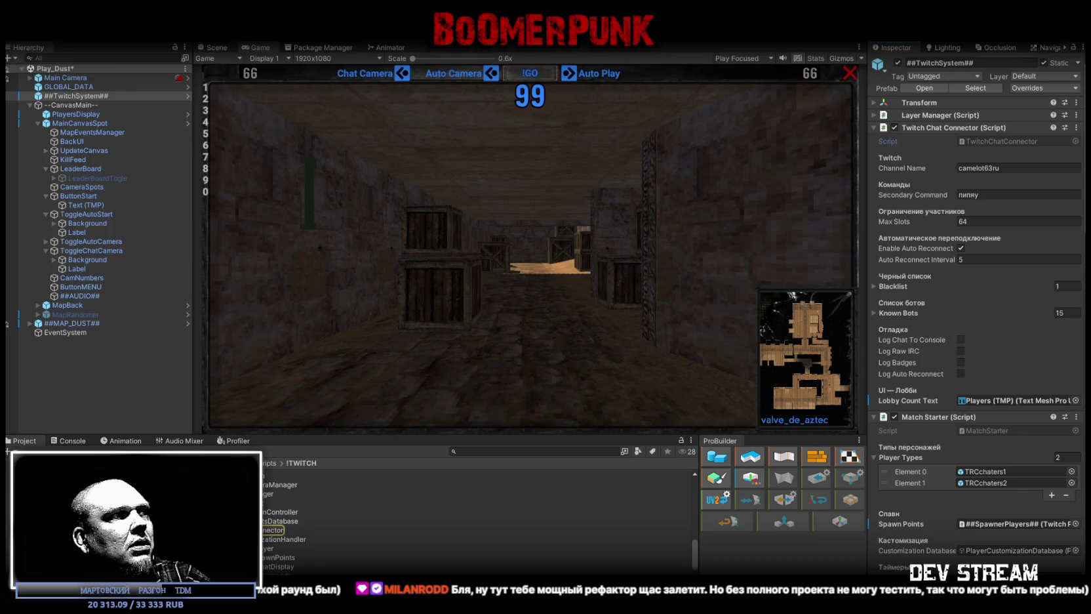
right_click(248, 530)
left_click(295, 237)
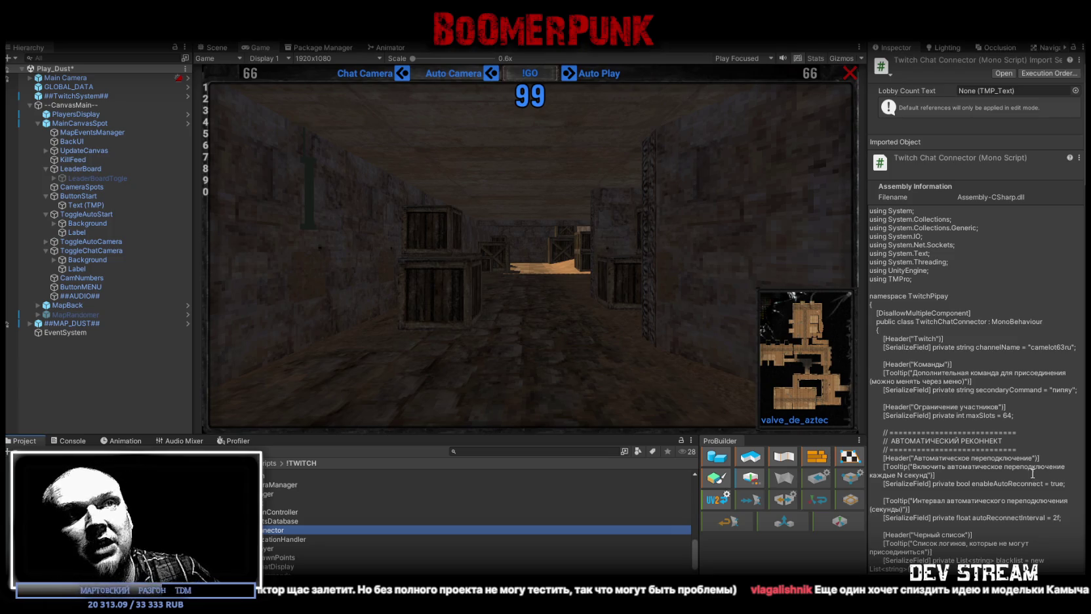
scroll(992, 348, "down", 5)
scroll(992, 348, "down", 2)
scroll(976, 380, "down", 5)
scroll(971, 396, "down", 6)
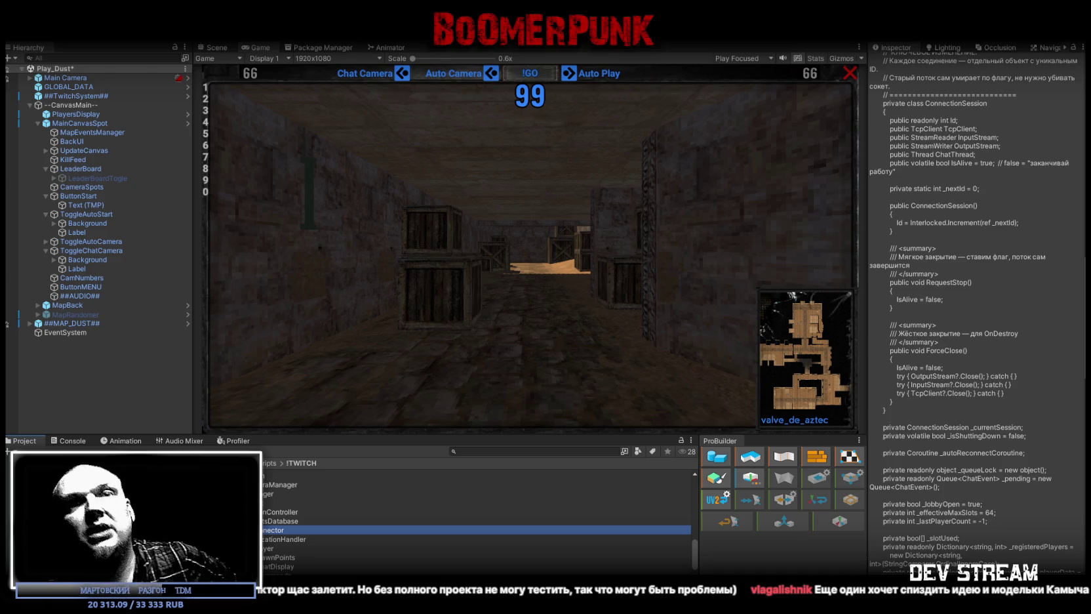
scroll(1014, 516, "down", 3)
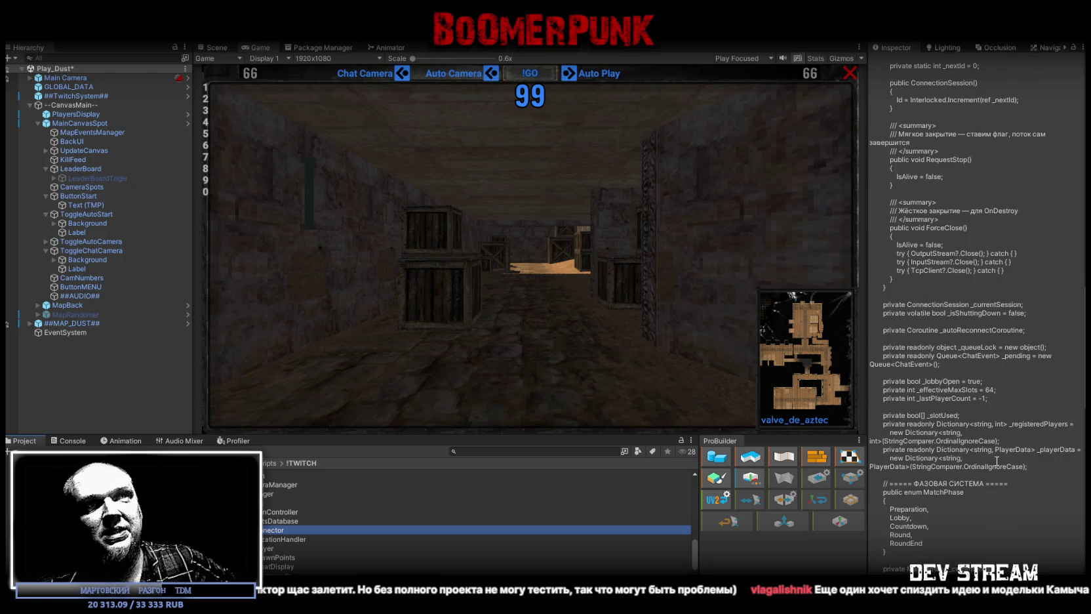
scroll(973, 397, "down", 4)
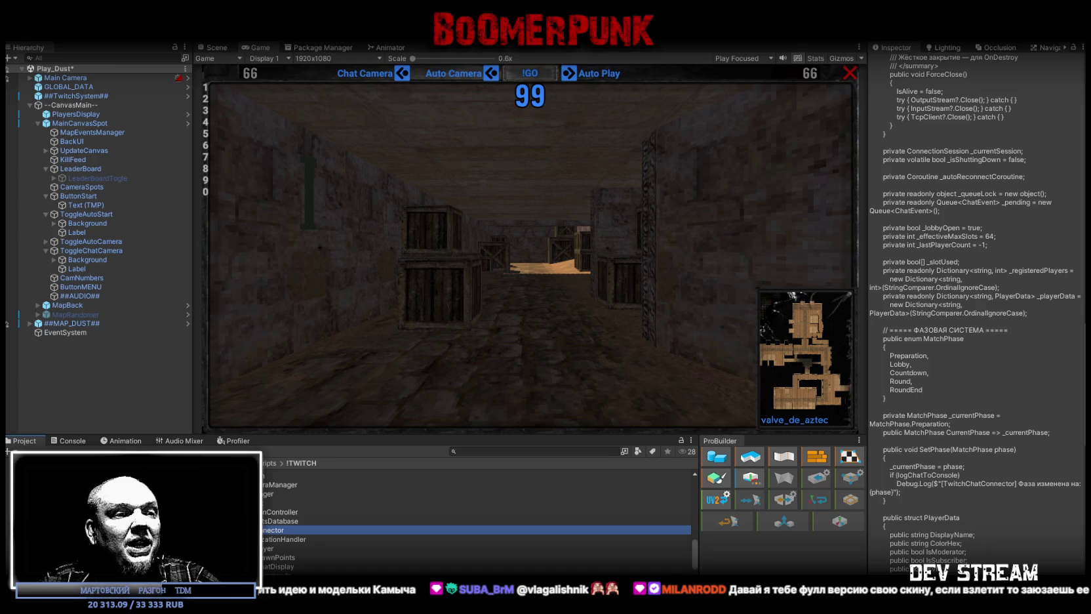
scroll(938, 297, "down", 10)
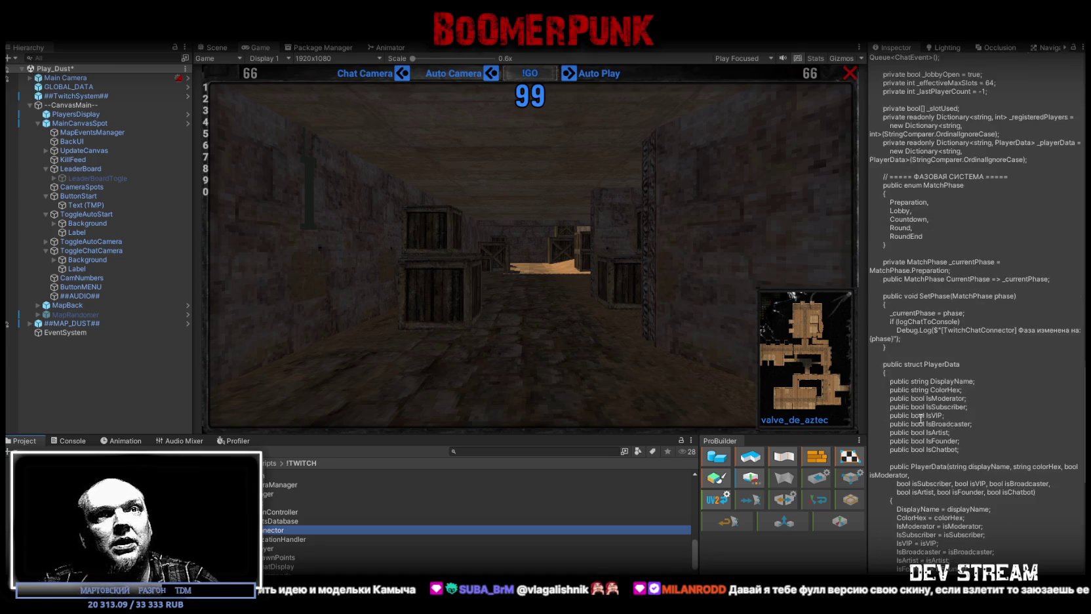
scroll(921, 411, "up", 9)
scroll(921, 411, "down", 2)
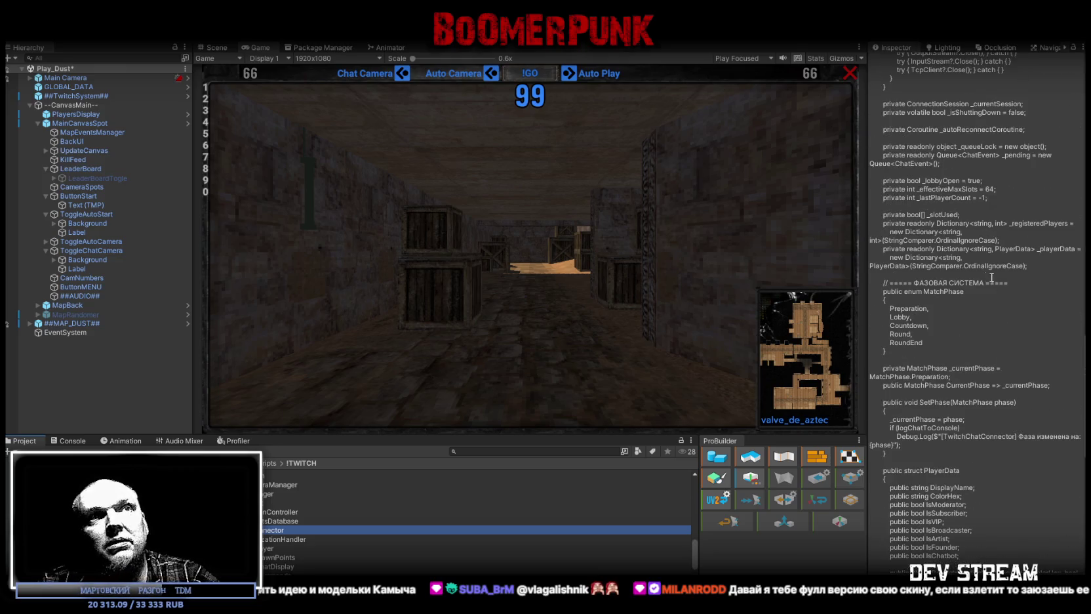
scroll(962, 244, "up", 15)
scroll(980, 293, "down", 2)
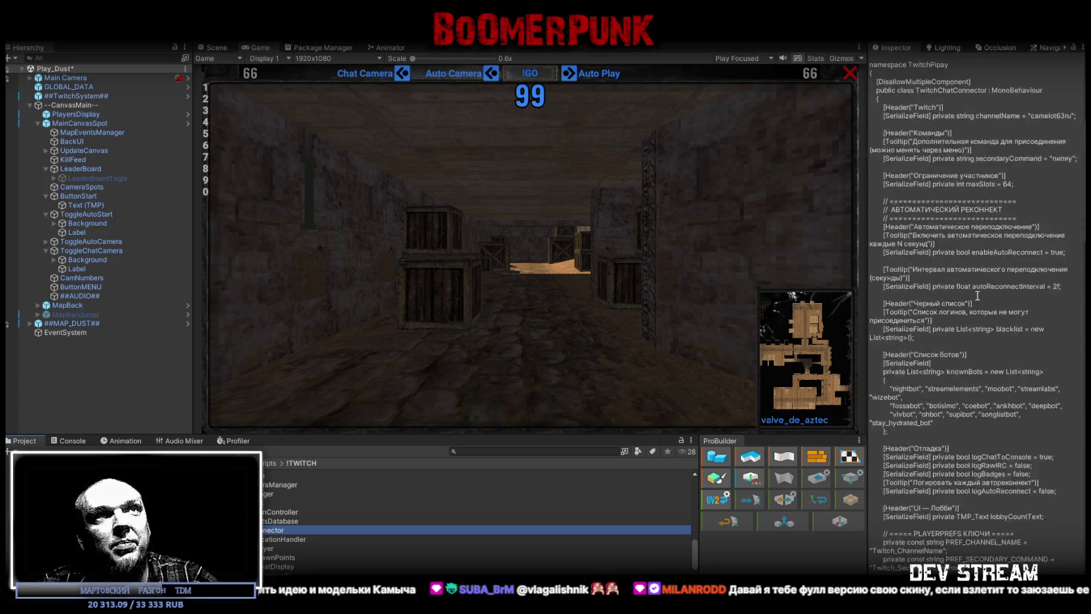
Step: Scroll up through TwitchChatConnector.cs in Visual Studio, selecting the IsCommand token-cleaning code
key("alt+Tab")
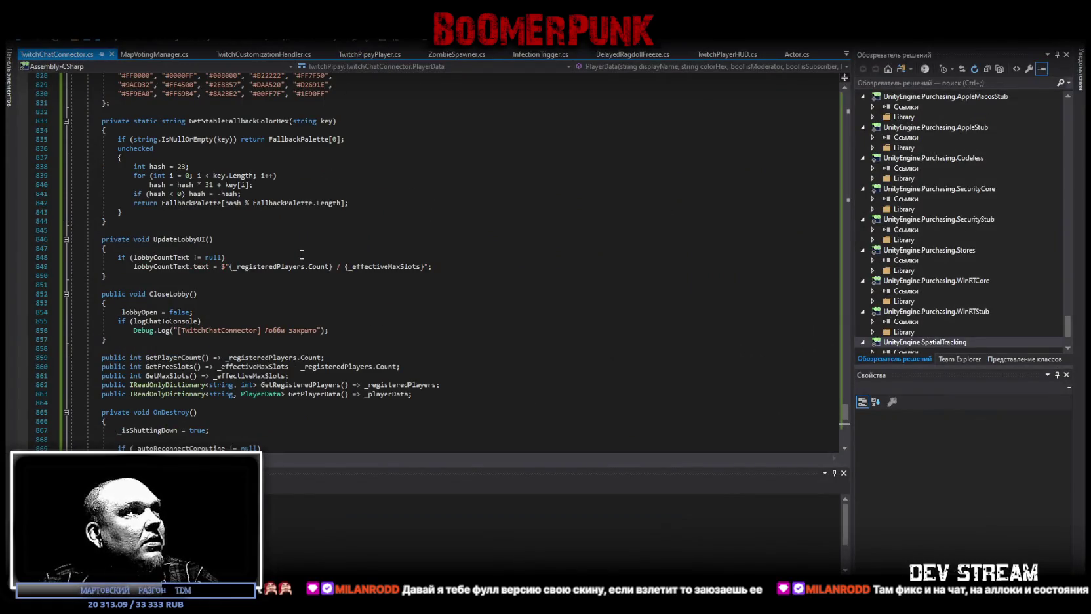
scroll(791, 291, "up", 4)
scroll(787, 295, "up", 3)
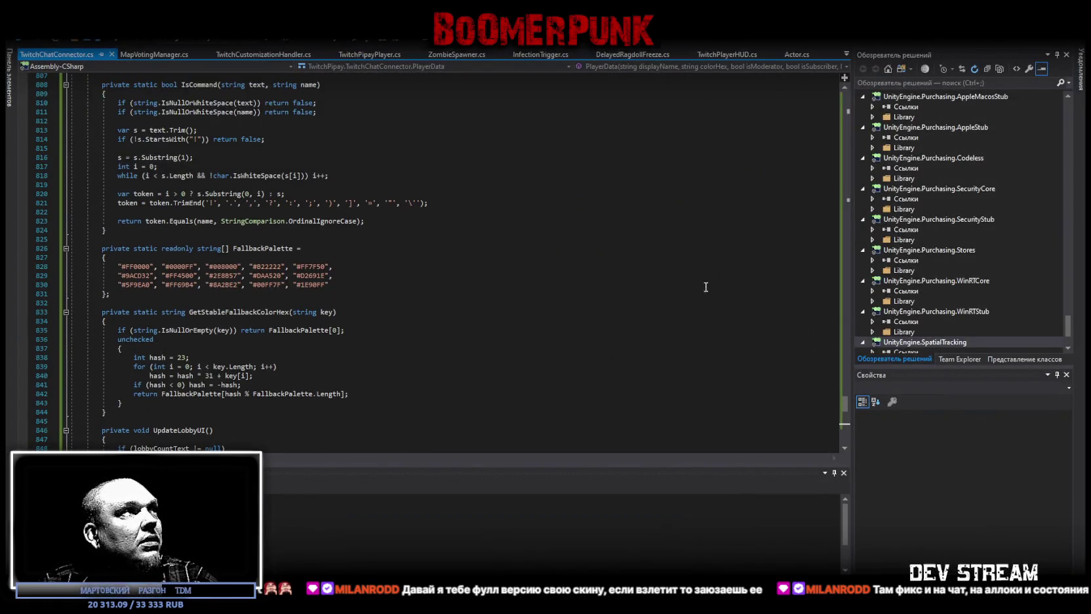
left_click_drag(364, 285, 94, 254)
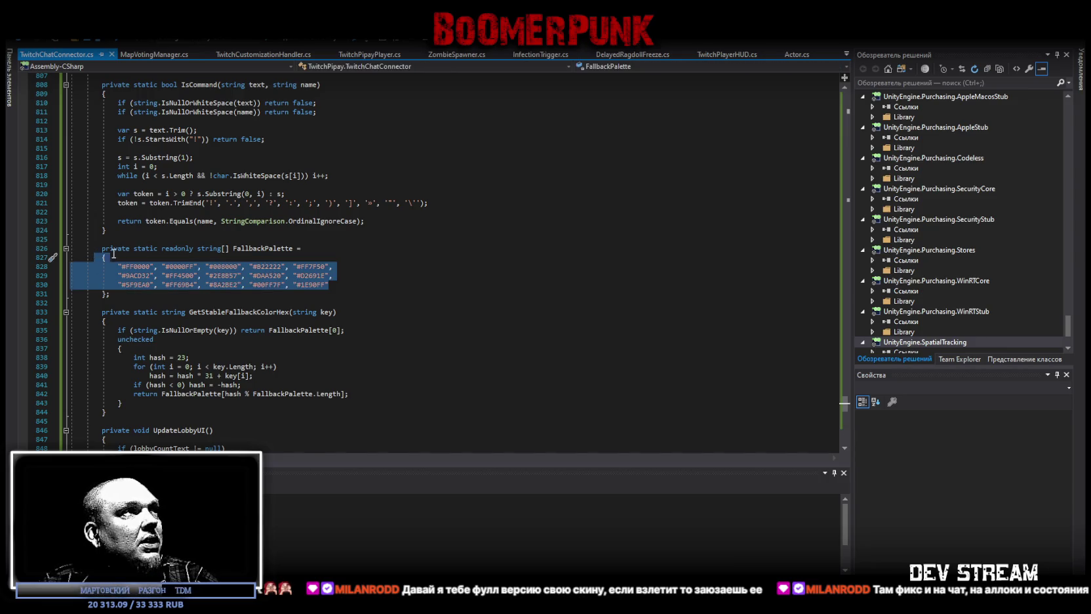
scroll(197, 268, "up", 4)
left_click(402, 314)
left_click_drag(427, 314, 173, 313)
scroll(506, 302, "up", 5)
scroll(506, 301, "up", 20)
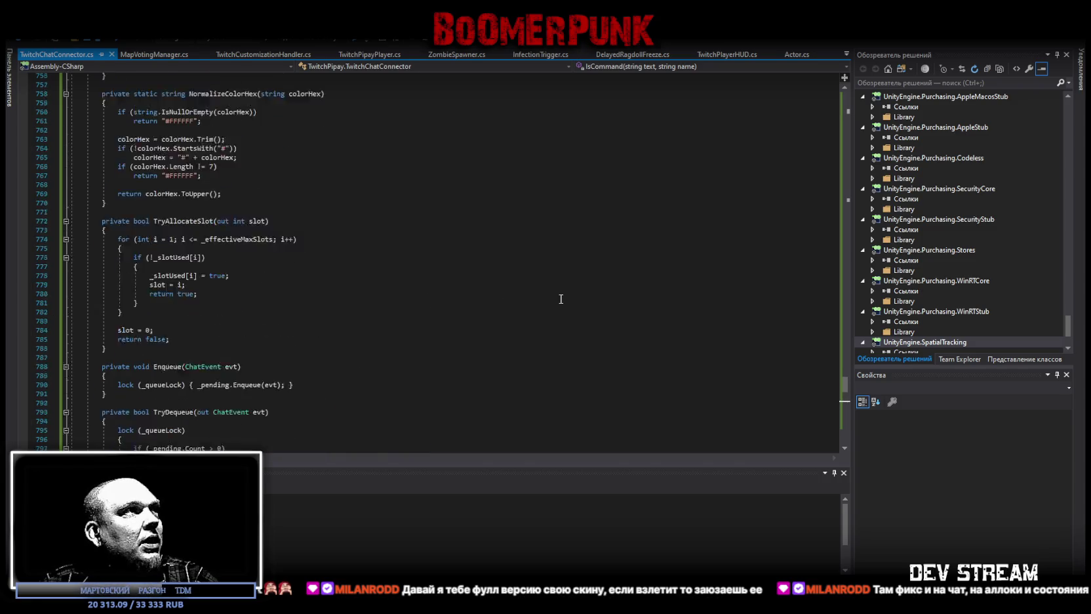
scroll(535, 268, "up", 5)
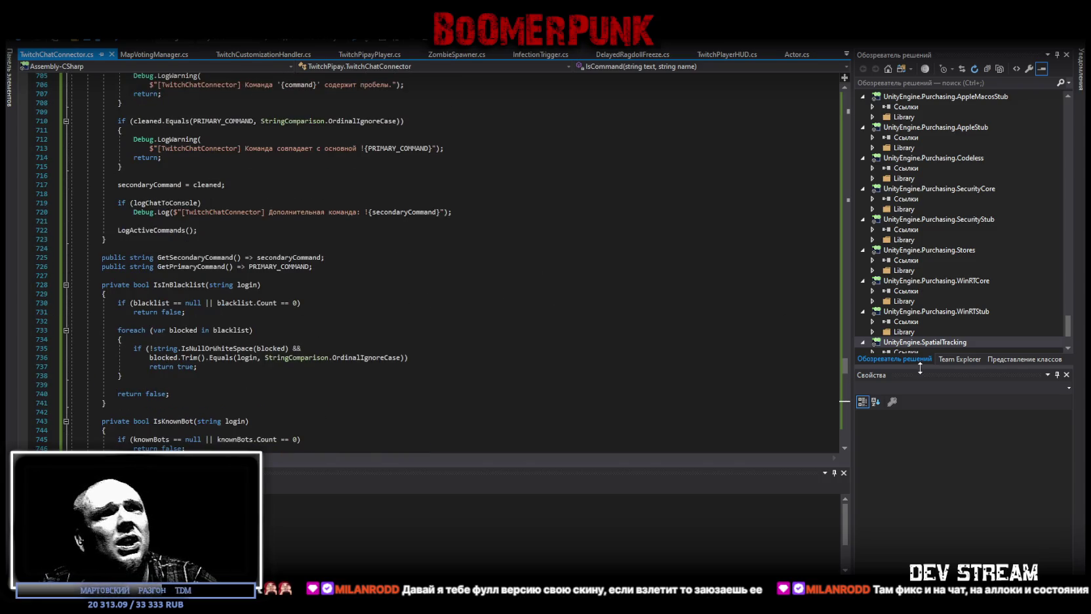
mouse_move(845, 330)
left_mouse_down()
mouse_move(864, 64)
mouse_move(836, 459)
left_mouse_up()
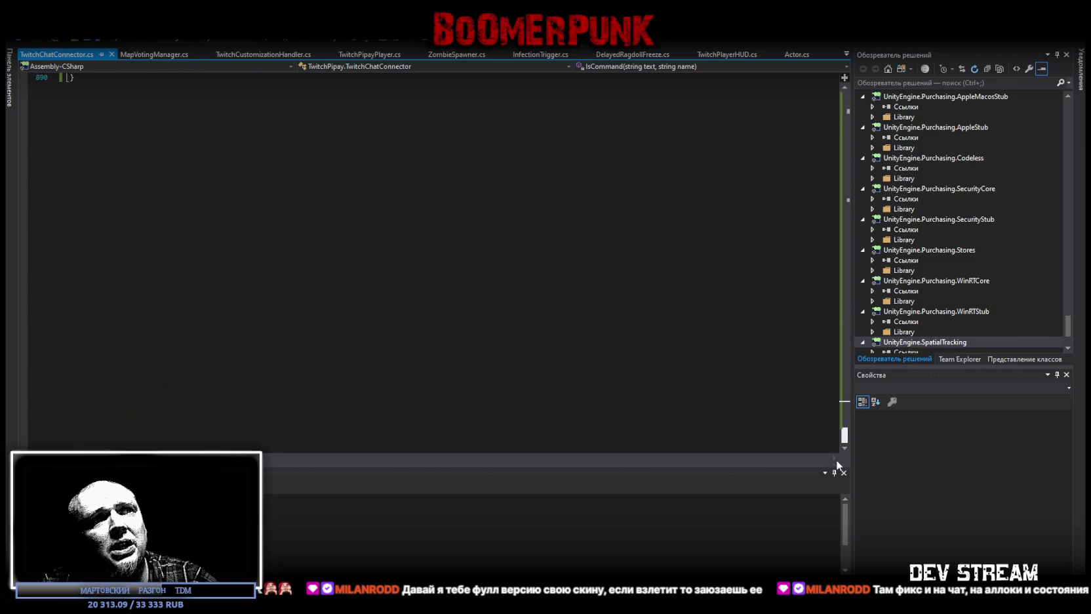
Step: Briefly check Unity, revisit the script's end in Visual Studio, then return to Unity
key("alt+Tab")
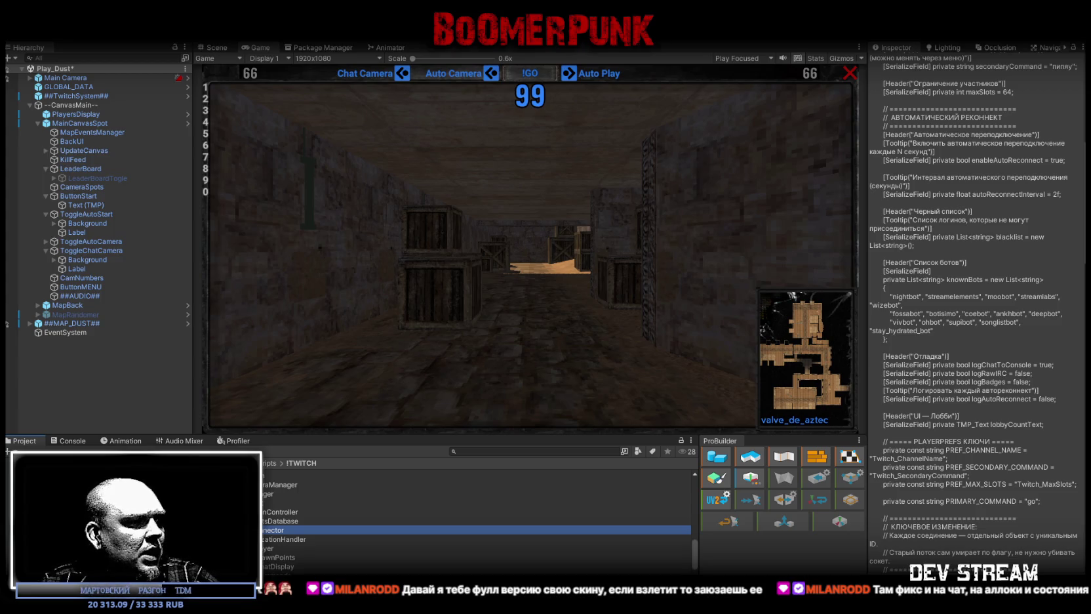
key("alt+Tab")
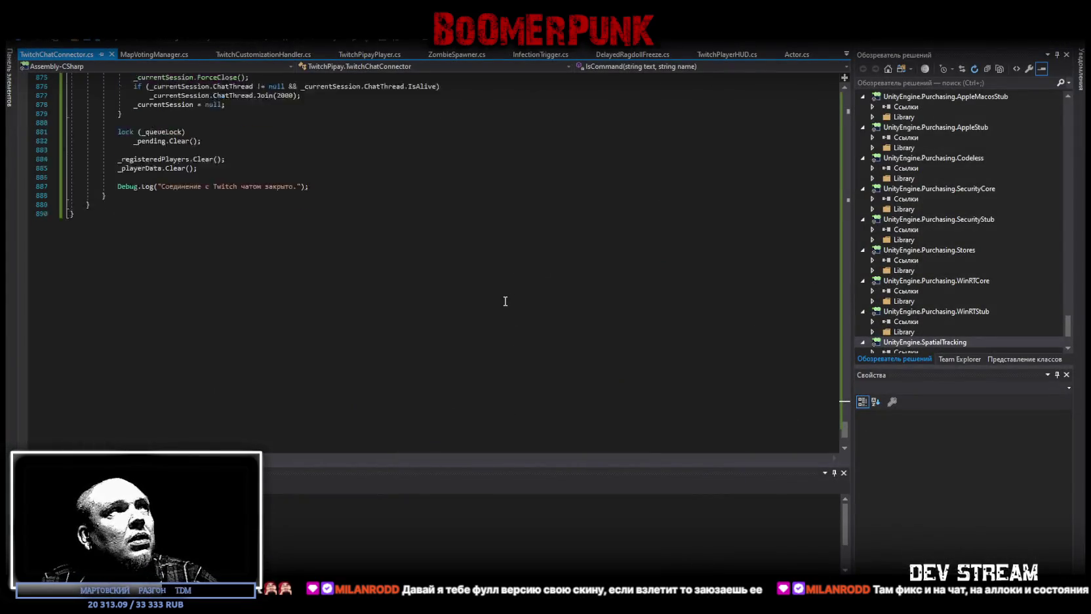
scroll(505, 301, "up", 8)
key("alt+Tab")
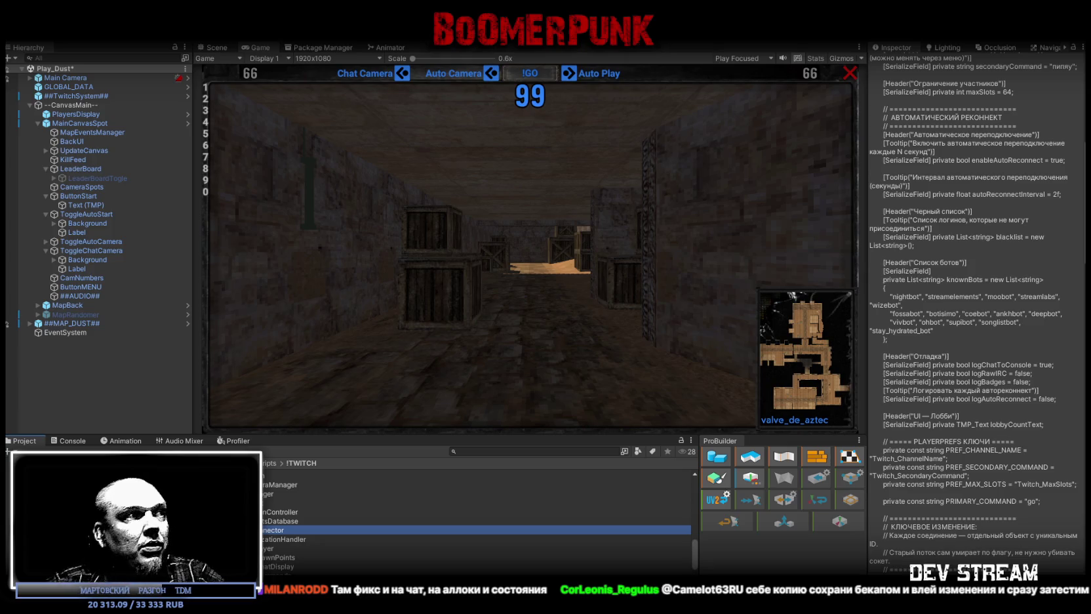
Step: Check the Console, return to the Project files, and inspect ##TwitchSystem##'s components
left_click(71, 441)
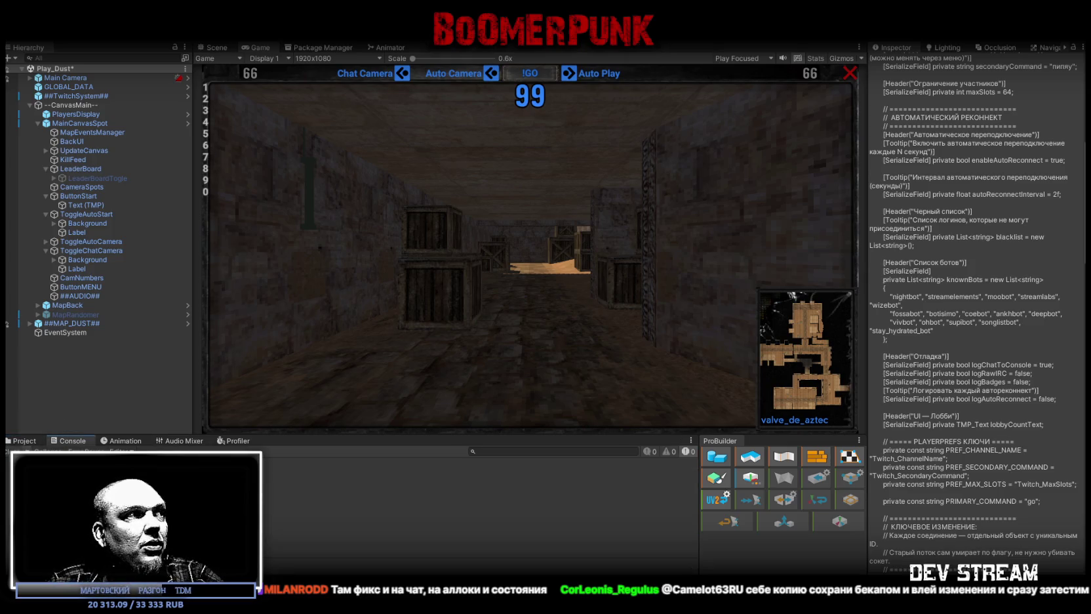
left_click(25, 440)
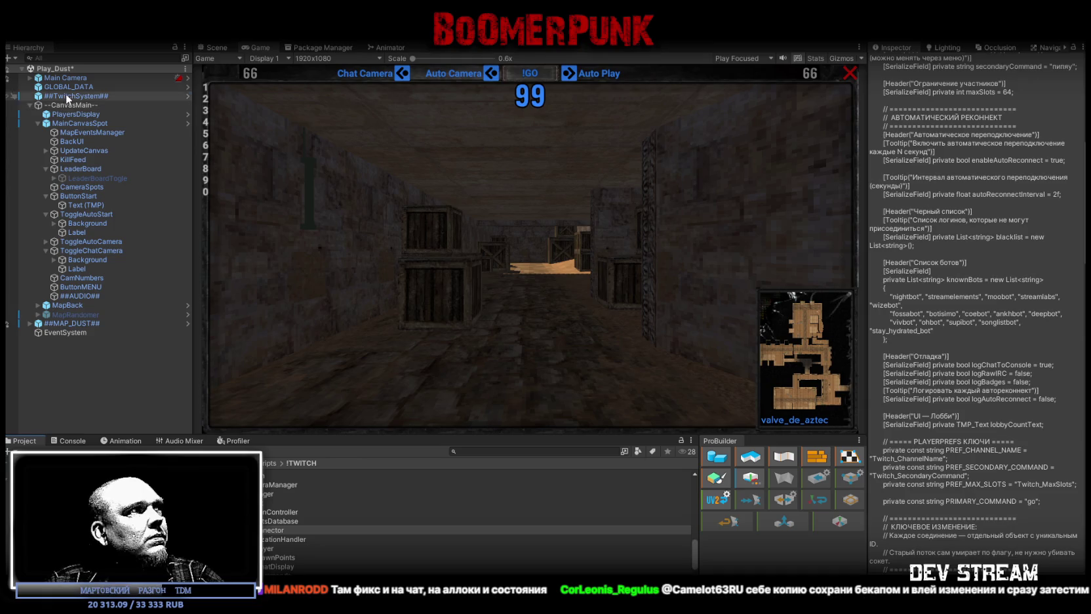
left_click(65, 95)
scroll(918, 372, "down", 15)
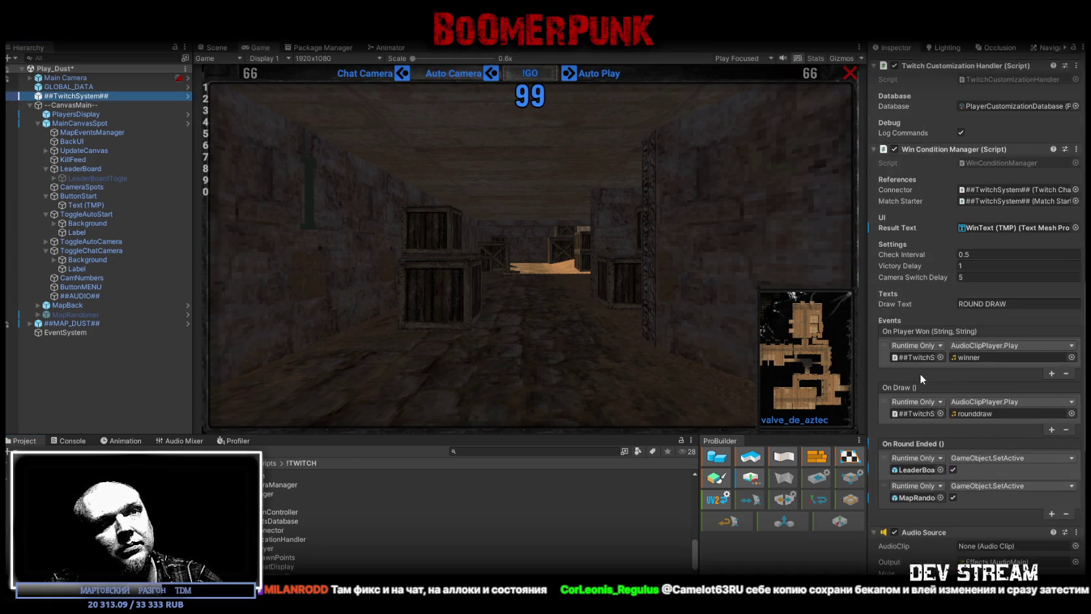
scroll(921, 375, "up", 13)
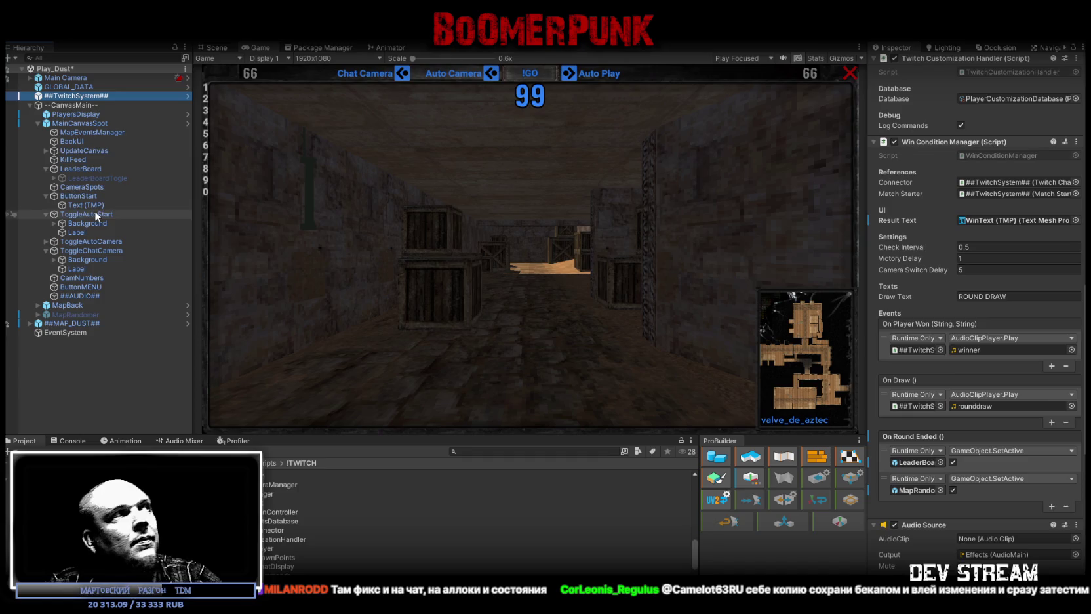
Step: Inspect the ButtonStart, LeaderBoard and KillFeed objects in turn
left_click(85, 196)
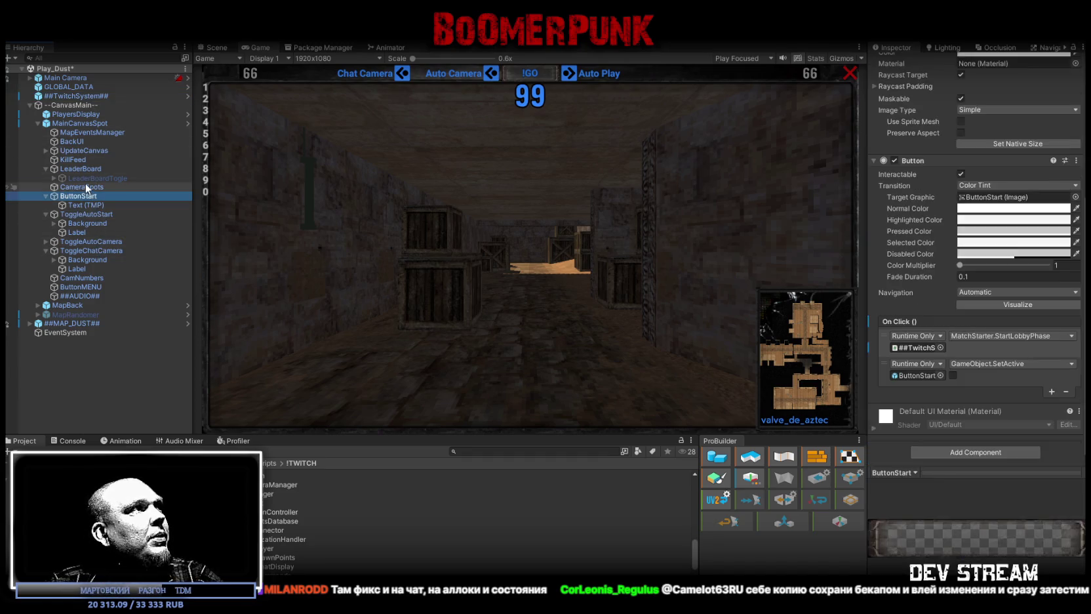
left_click(85, 169)
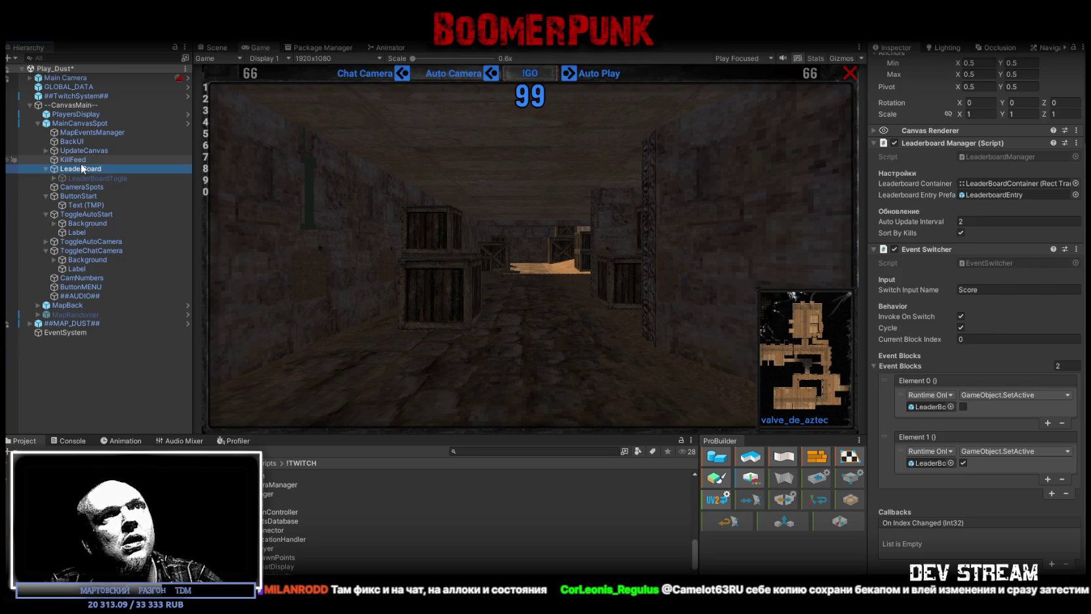
left_click(82, 161)
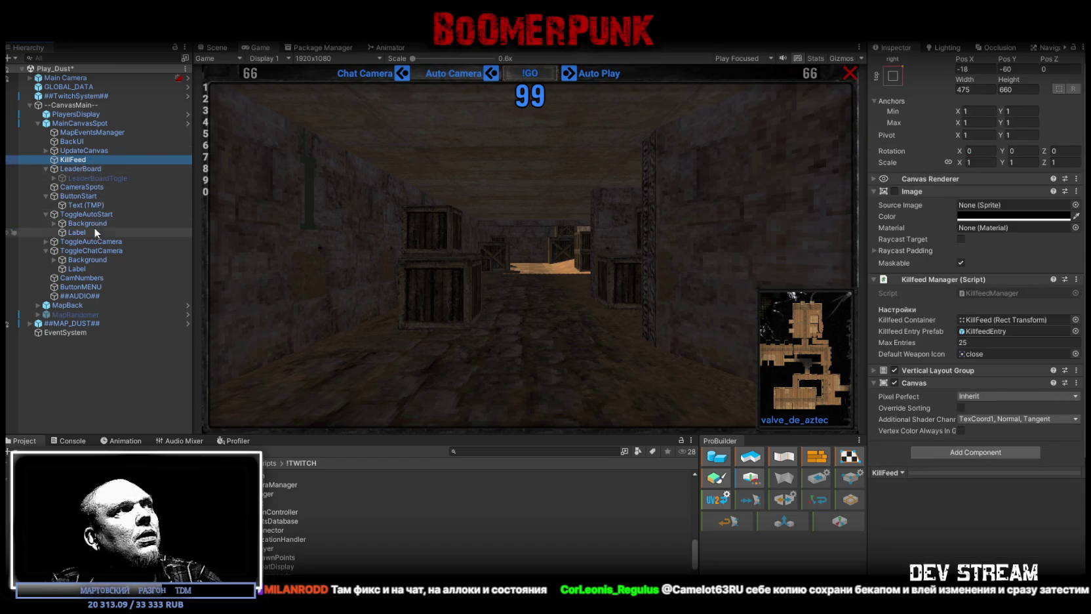
Step: Inspect CamNumbers, ButtonStart, LeaderBoard, KillFeed, UpdateCanvas, BackUI and MapEventsManager's map event settings
left_click(73, 278)
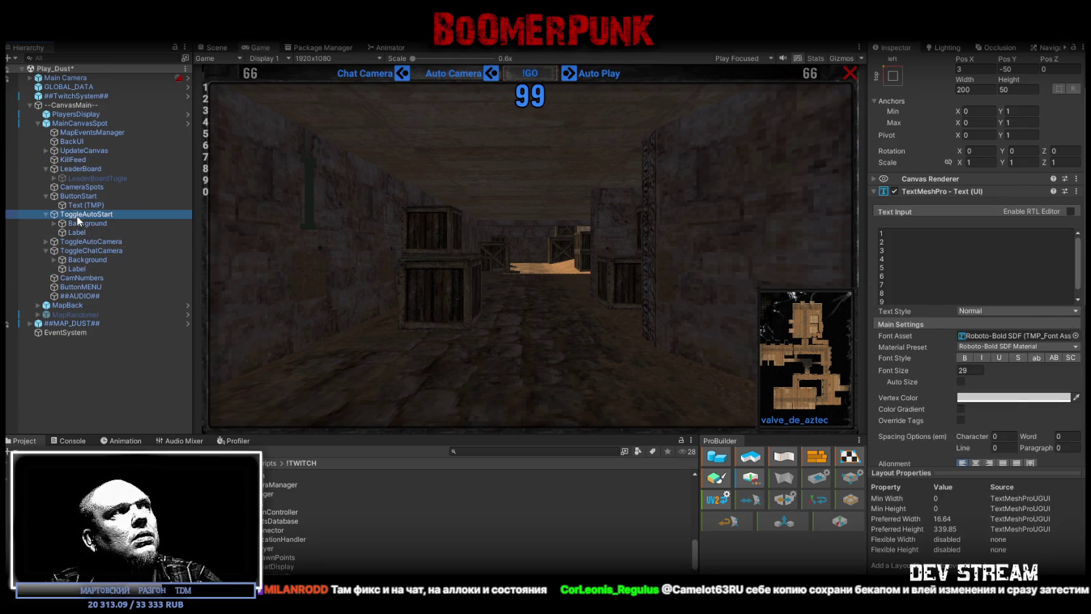
left_click(76, 197)
left_click(74, 169)
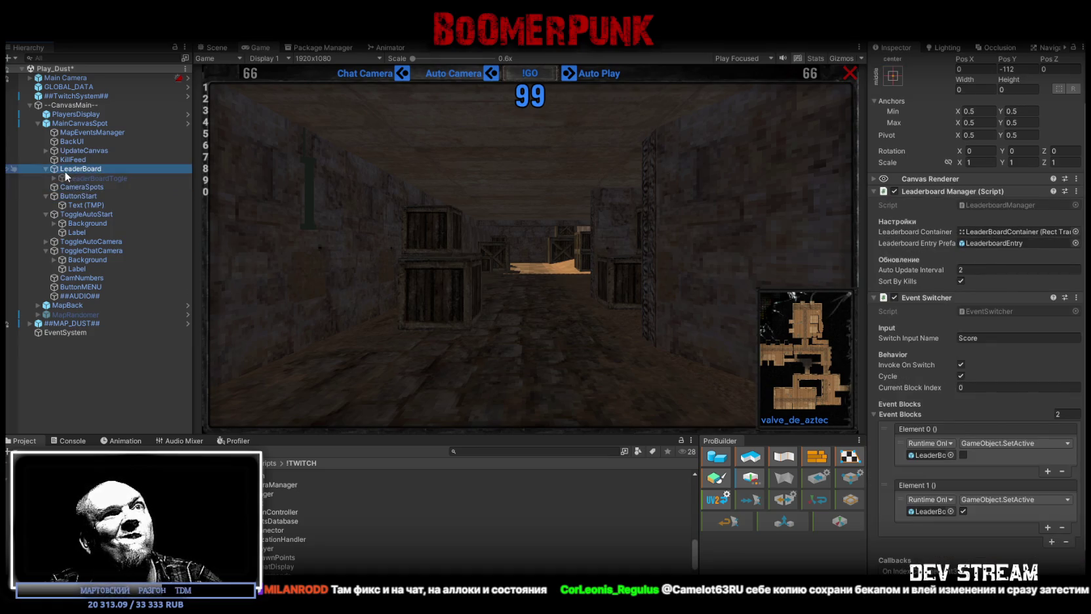
left_click(69, 160)
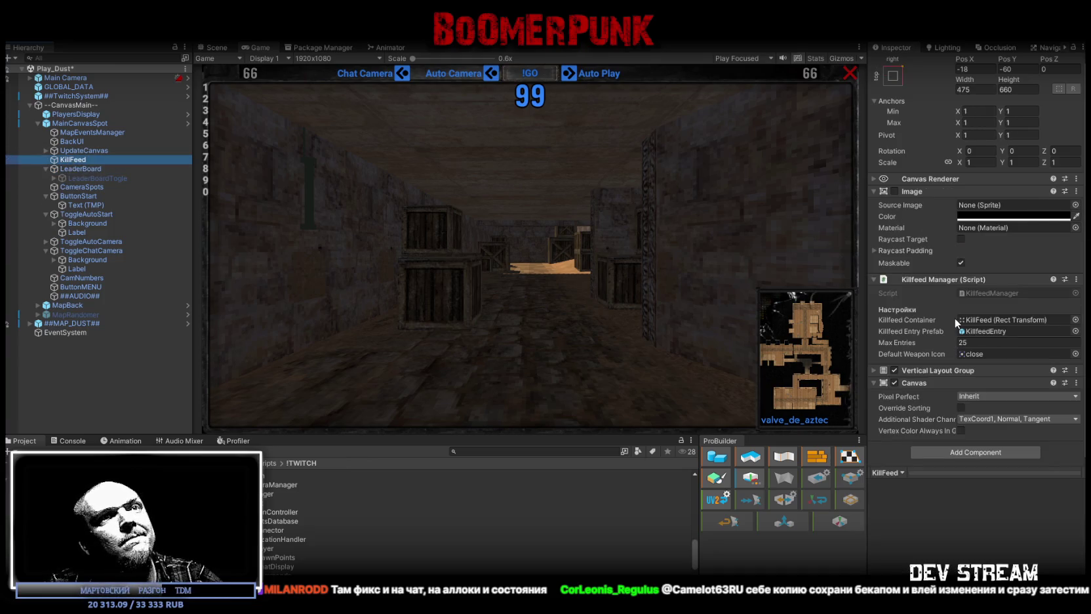
left_click(79, 151)
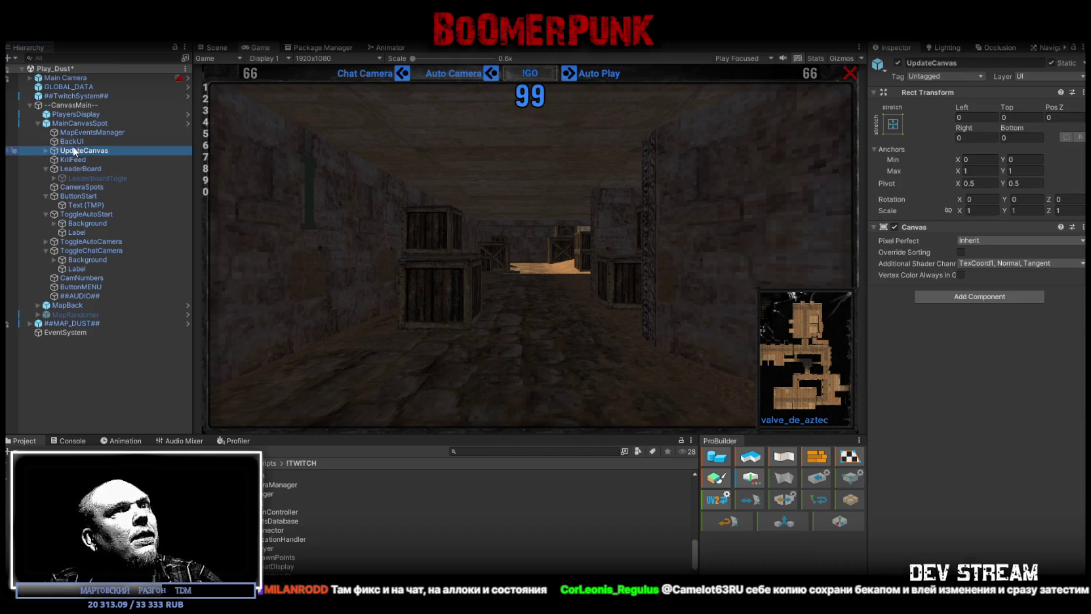
key("Up")
key("Up")
left_click(65, 141)
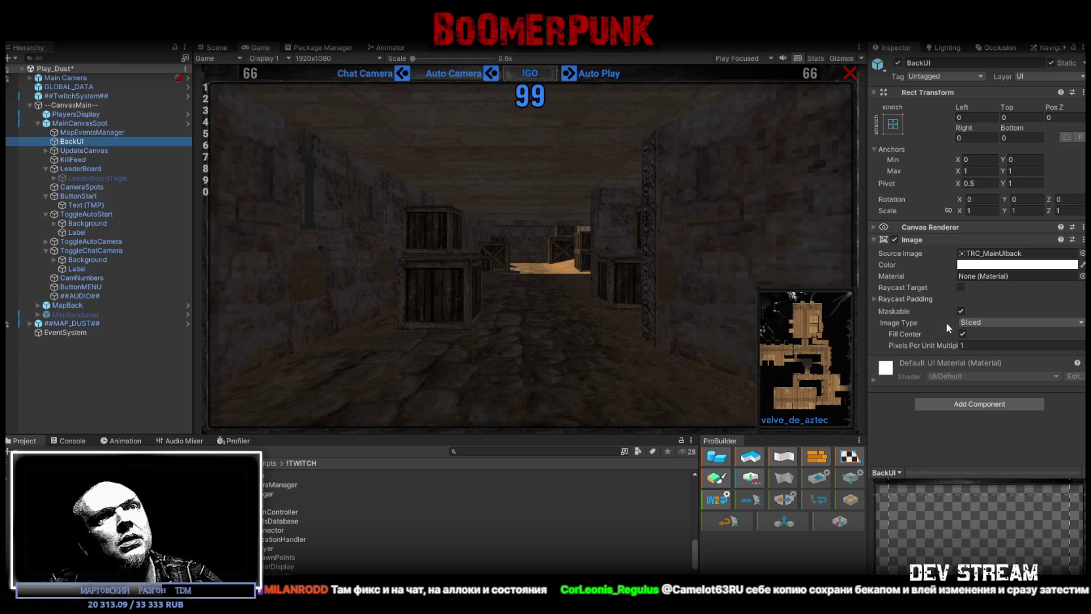
left_click(98, 133)
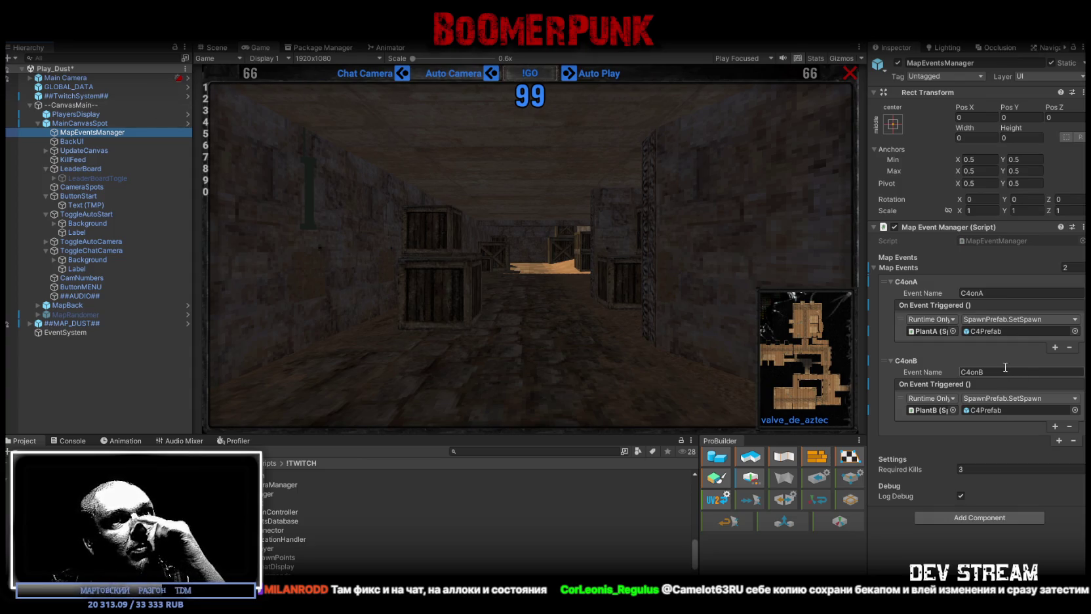
Step: Review the CamNumbers text object and the ButtonMENU button settings
left_click(93, 279)
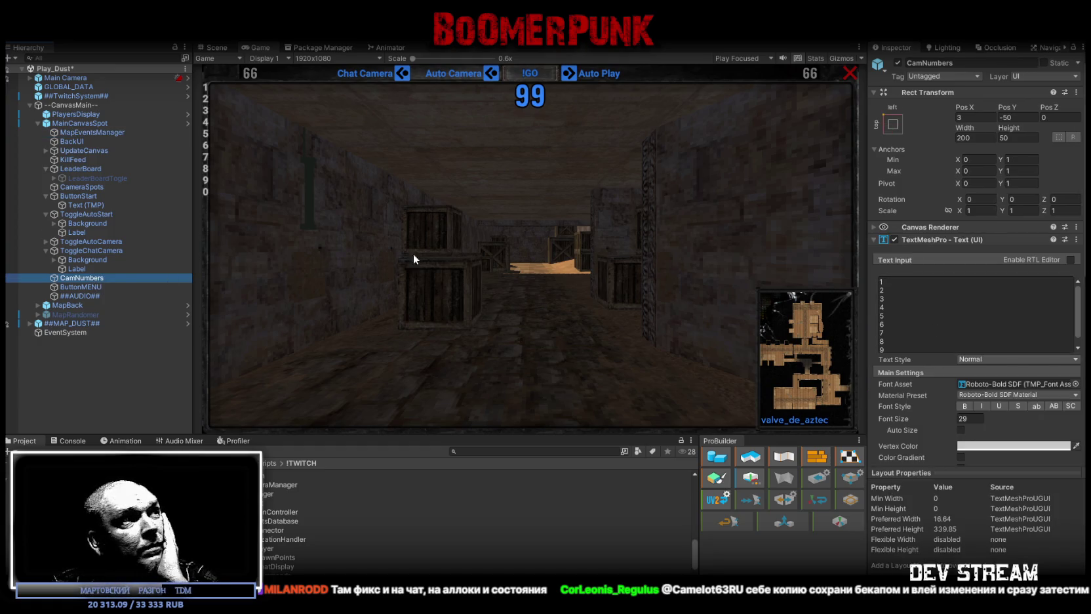
left_click(81, 288)
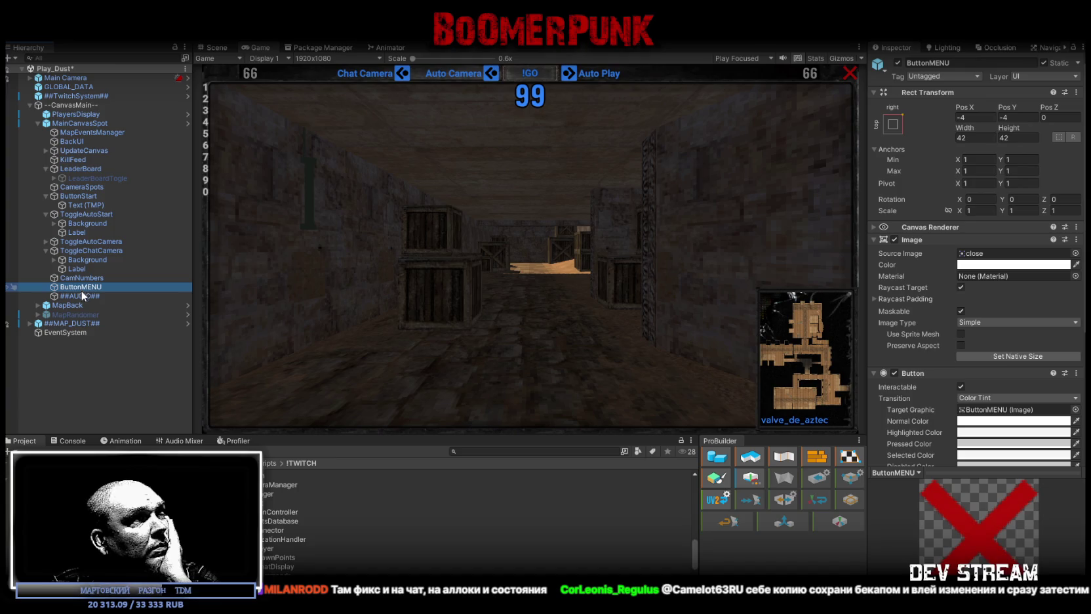
left_click(82, 296)
left_click(81, 287)
scroll(960, 345, "down", 3)
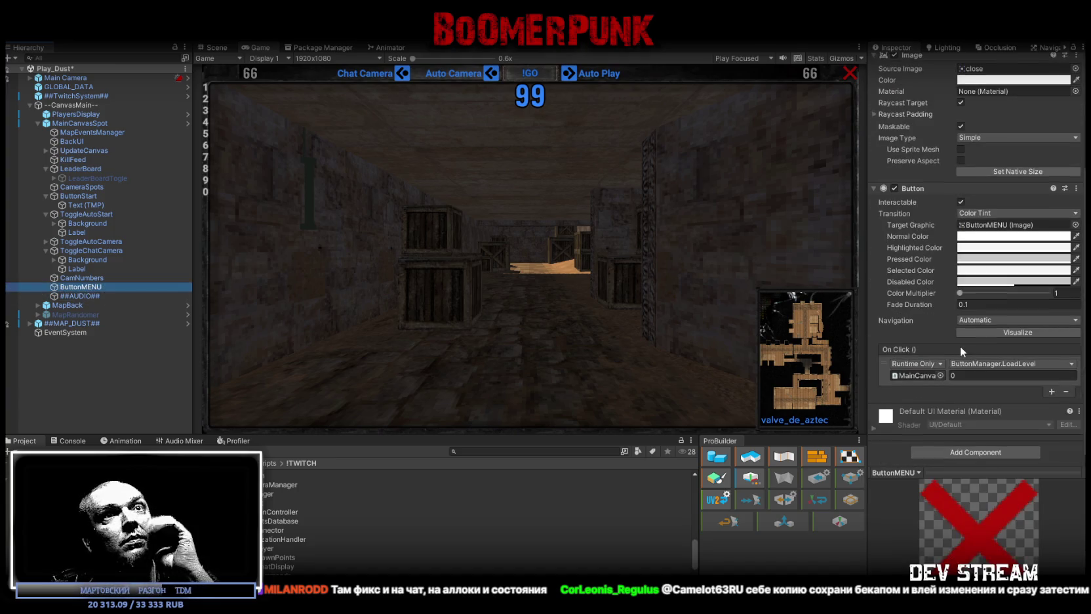
scroll(960, 345, "up", 3)
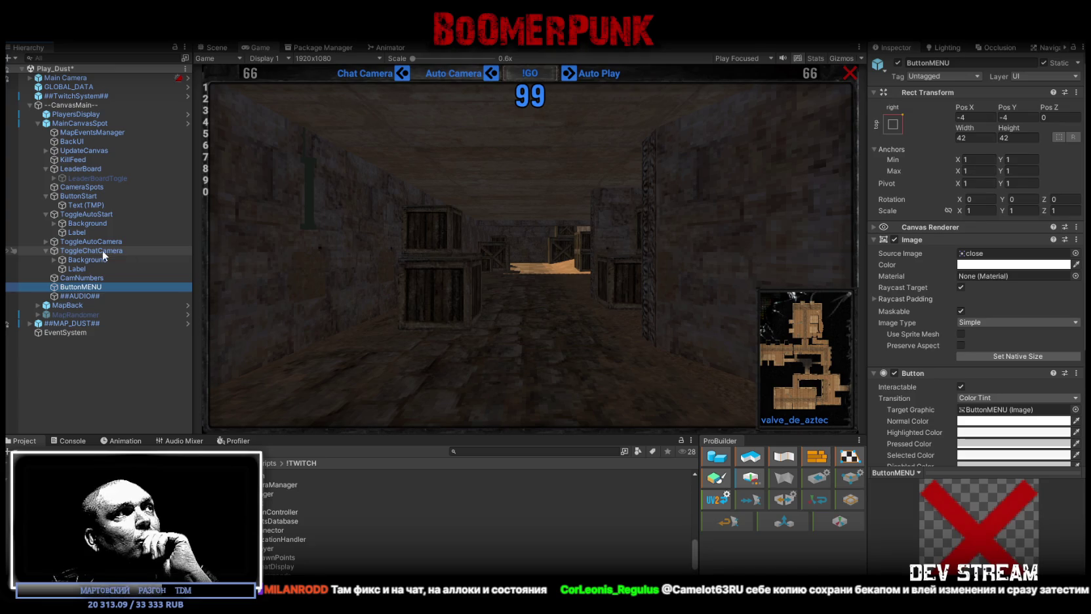
Step: Inspect ToggleAutoCamera, ToggleAutoStart, ButtonStart's click events, then the CameraSpots camera manager
left_click(82, 241)
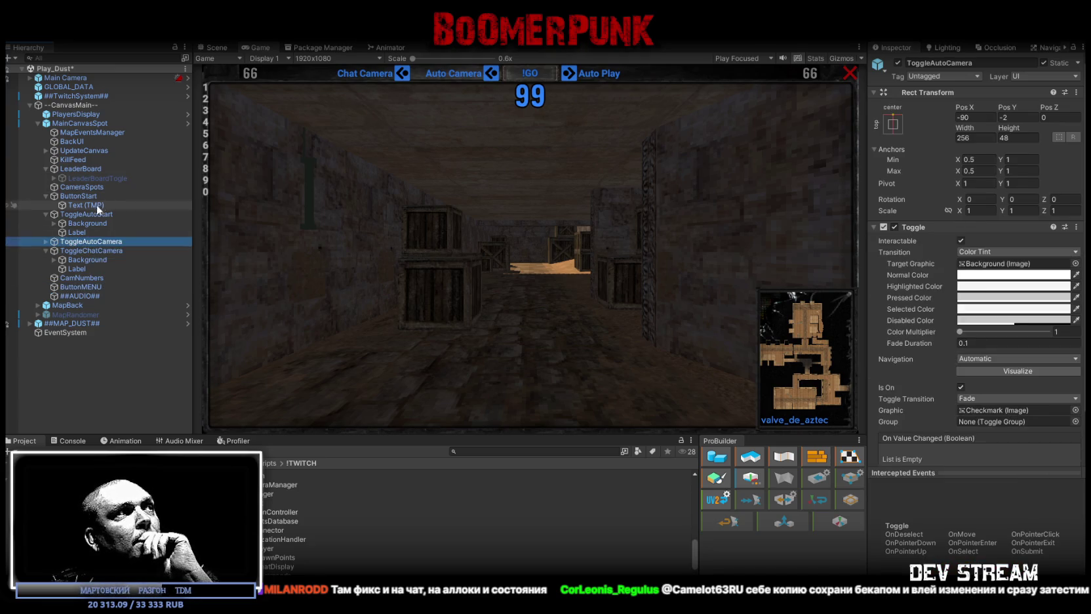
left_click(82, 225)
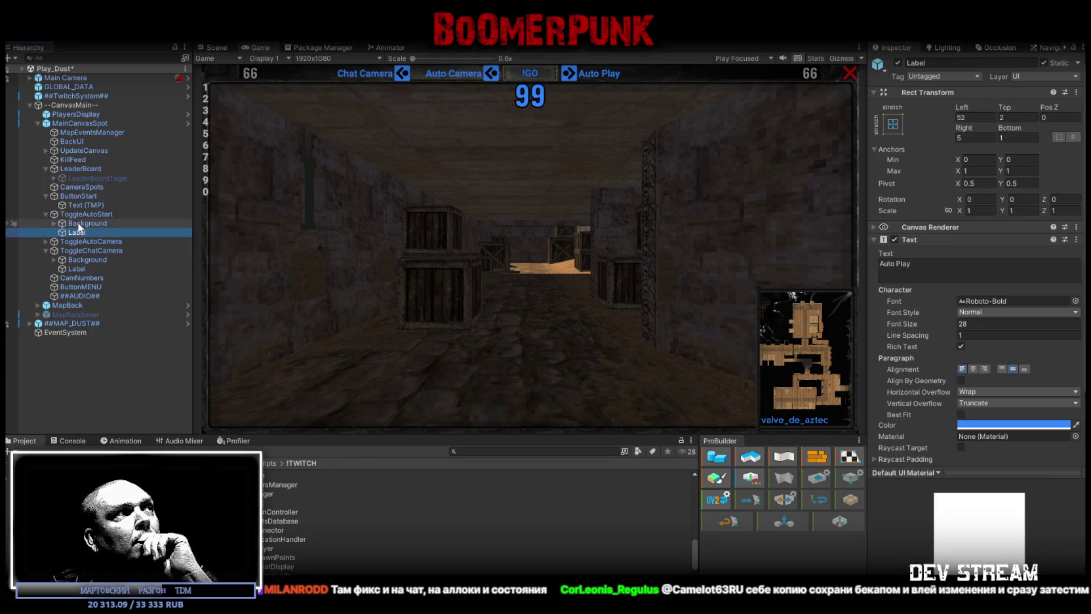
left_click(77, 214)
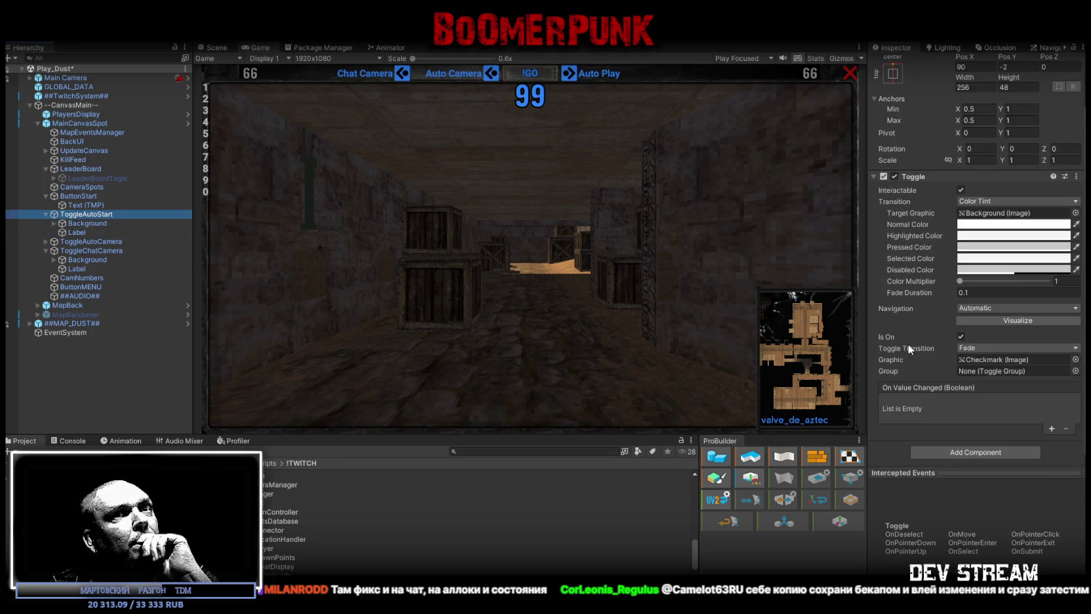
left_click(85, 197)
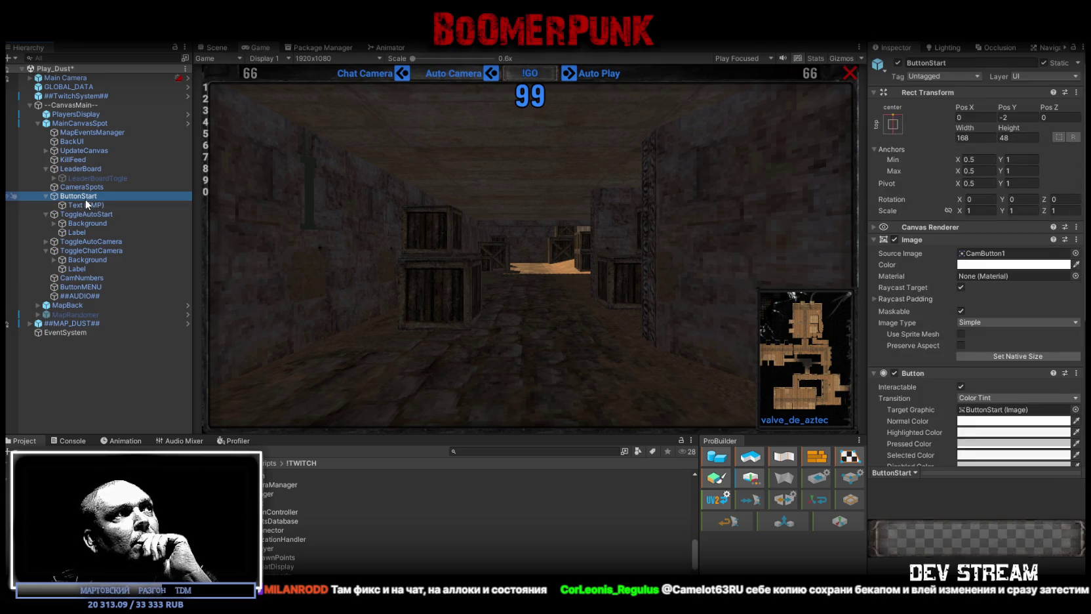
scroll(949, 356, "down", 5)
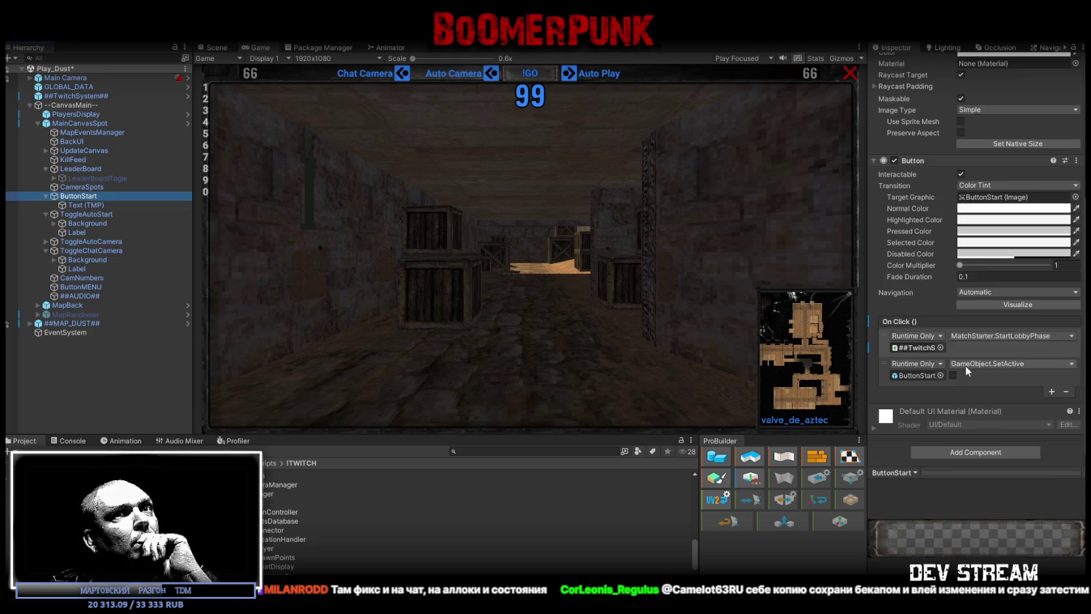
left_click(82, 187)
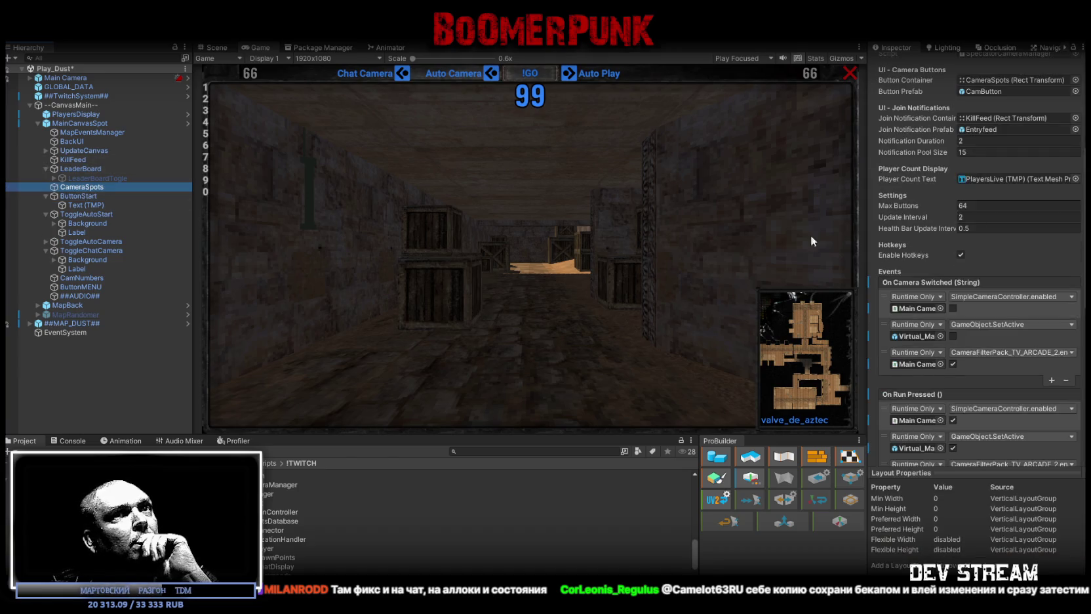
Step: Set the Spectator Camera Manager's Notification Duration to 5 and Notification Pool Size to 25
scroll(970, 293, "up", 4)
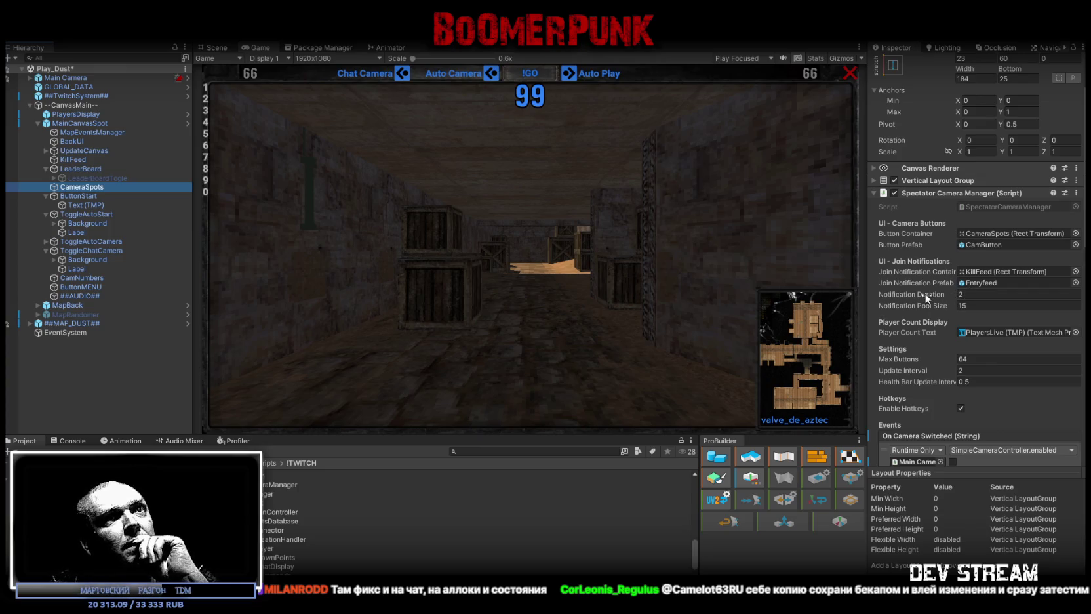
left_click(991, 293)
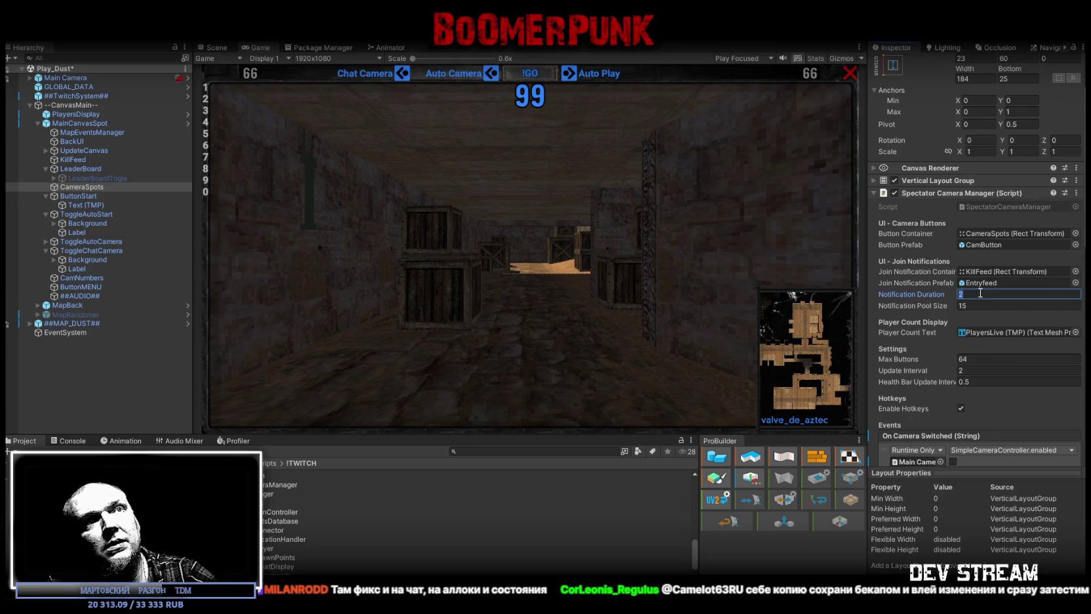
type("5")
key("Return")
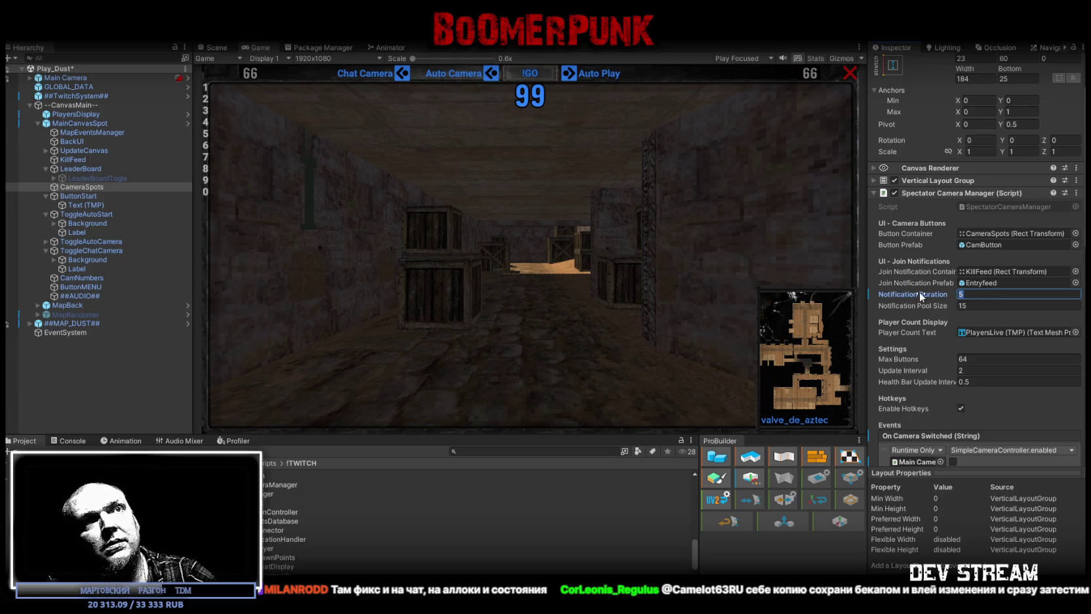
left_click(961, 305)
type("25")
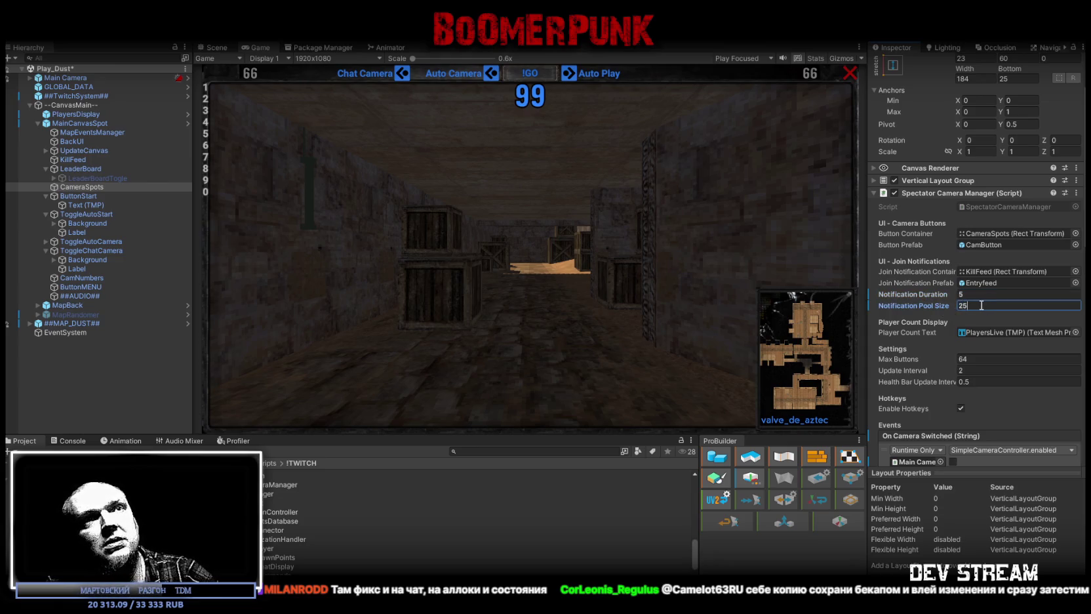
left_click(77, 123)
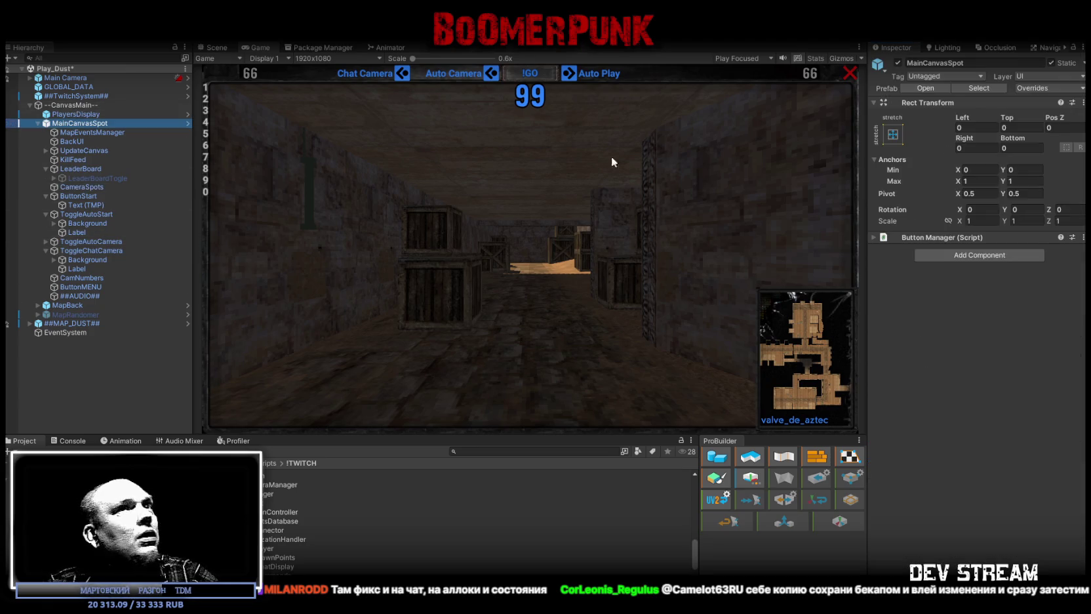
Step: Apply all pending overrides to the MainCanvasSpot prefab and open the Profiler's CPU graph
left_click(1023, 91)
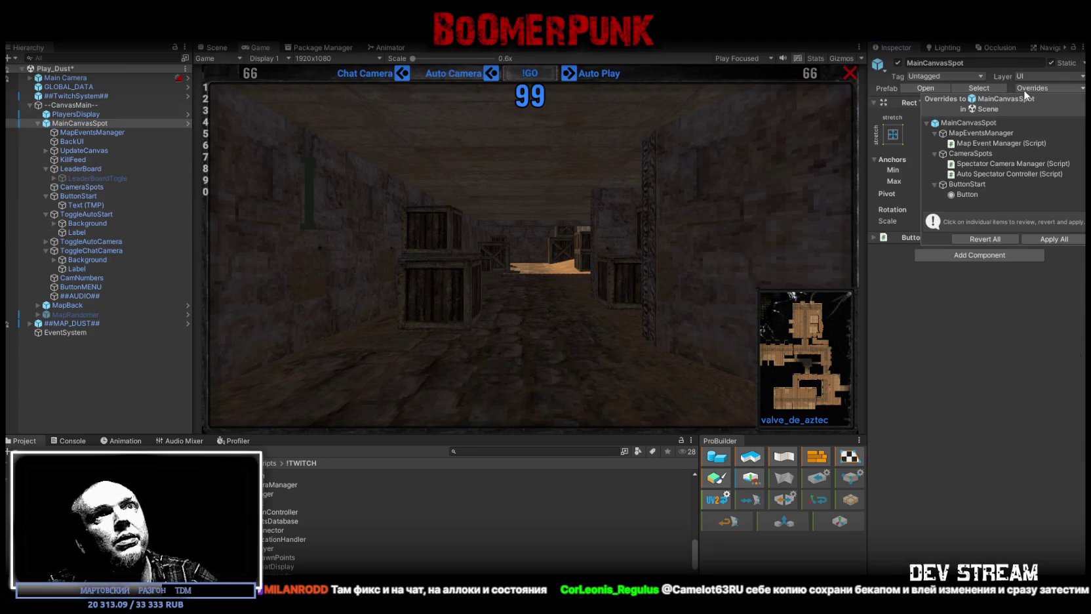
left_click(1051, 239)
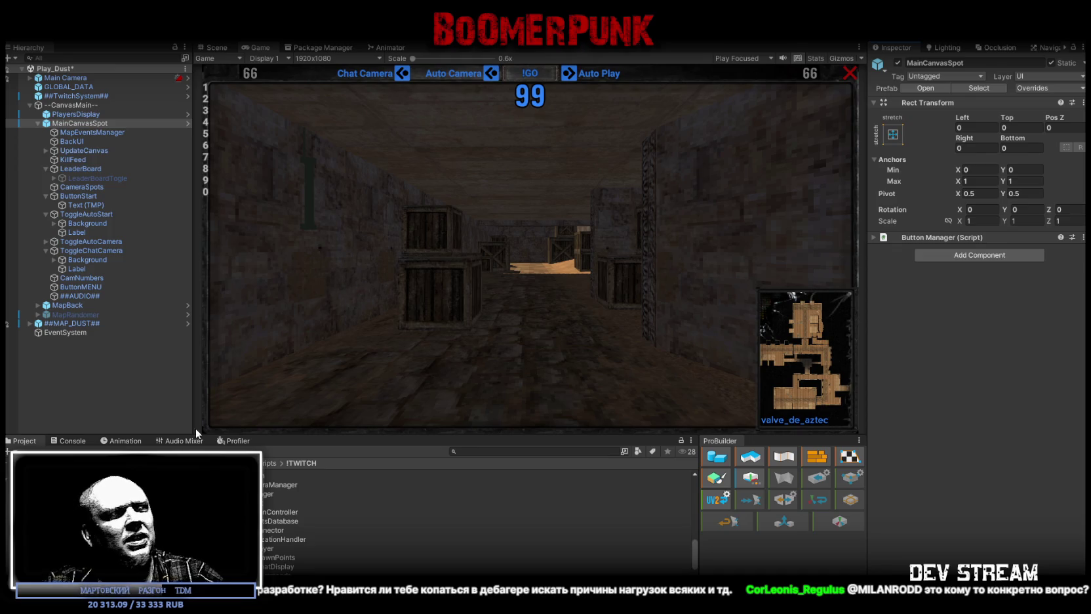
left_click(237, 441)
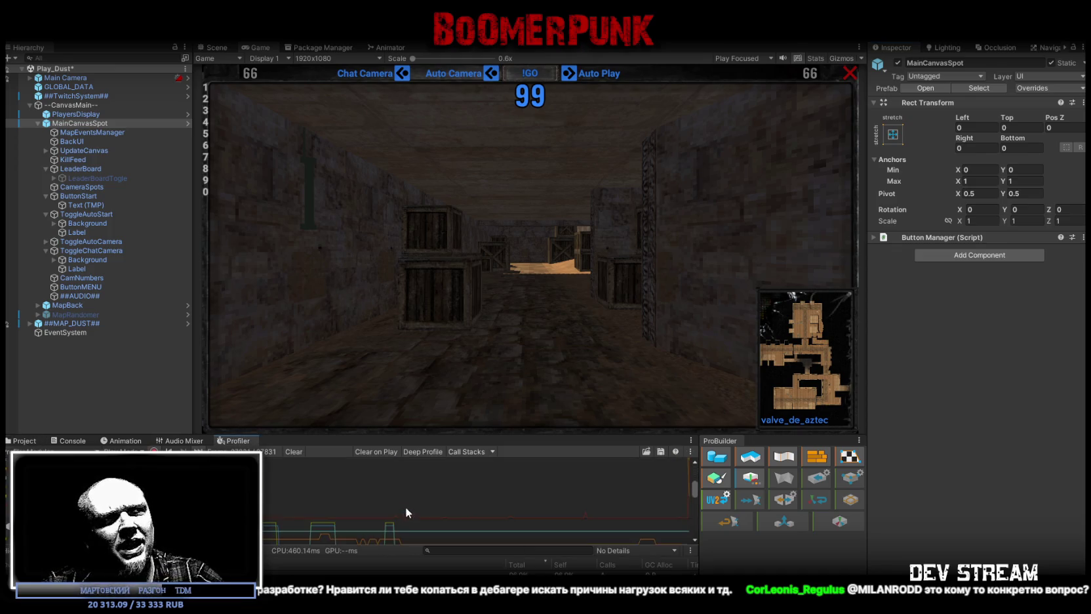
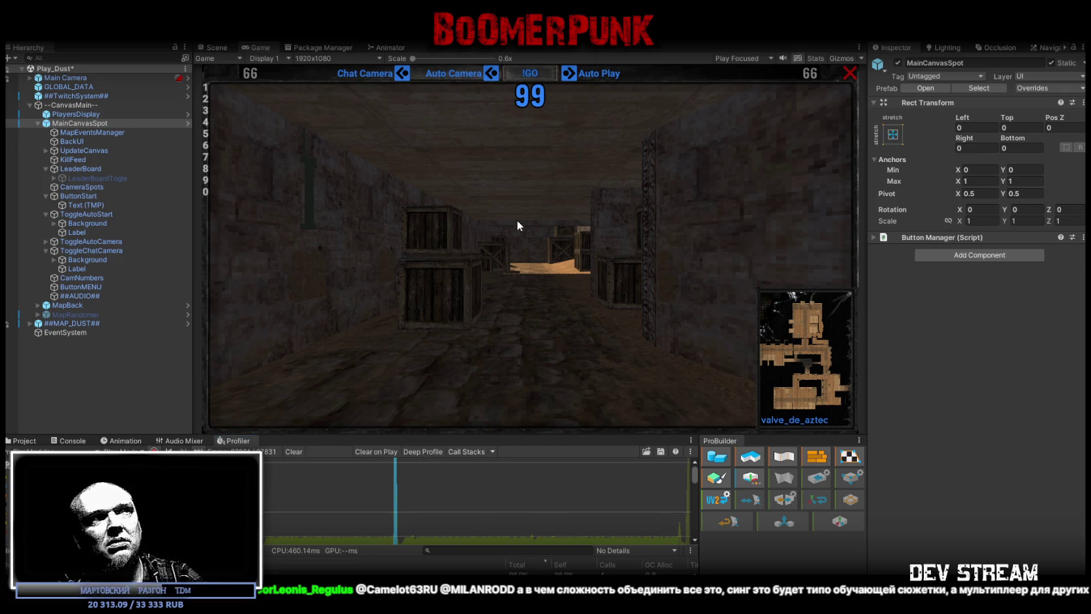
Step: Switch to the Scene view and orbit the camera around the textured Dust map blocks
left_click(216, 48)
mouse_move(420, 197)
left_mouse_down()
mouse_move(454, 193)
mouse_move(443, 175)
mouse_move(432, 181)
left_mouse_up()
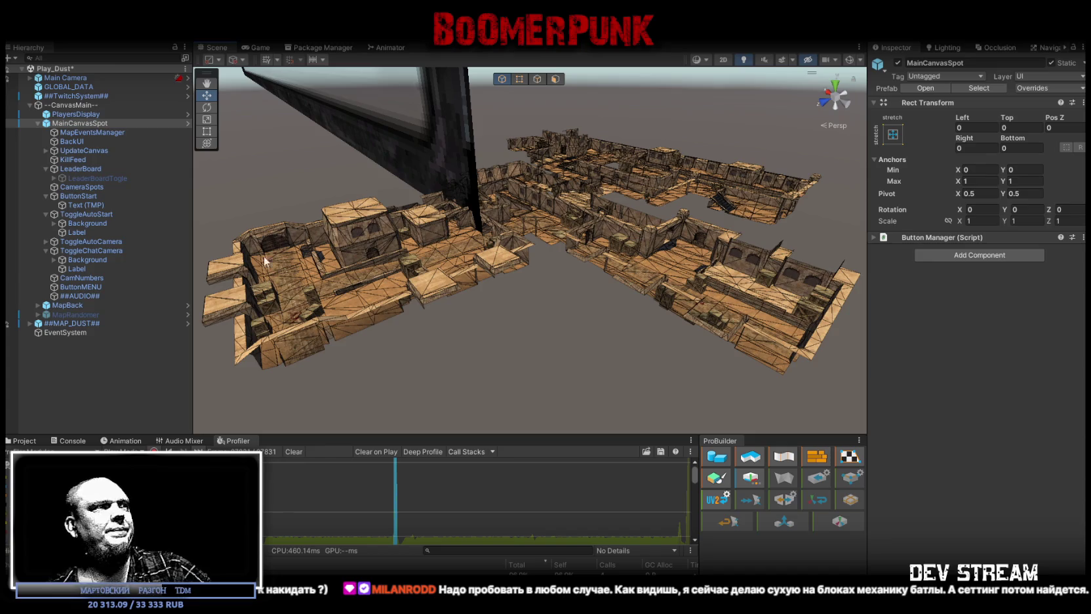
Step: Replace the Profiler panel with the Project window showing the !TWITCH folder
left_click(26, 441)
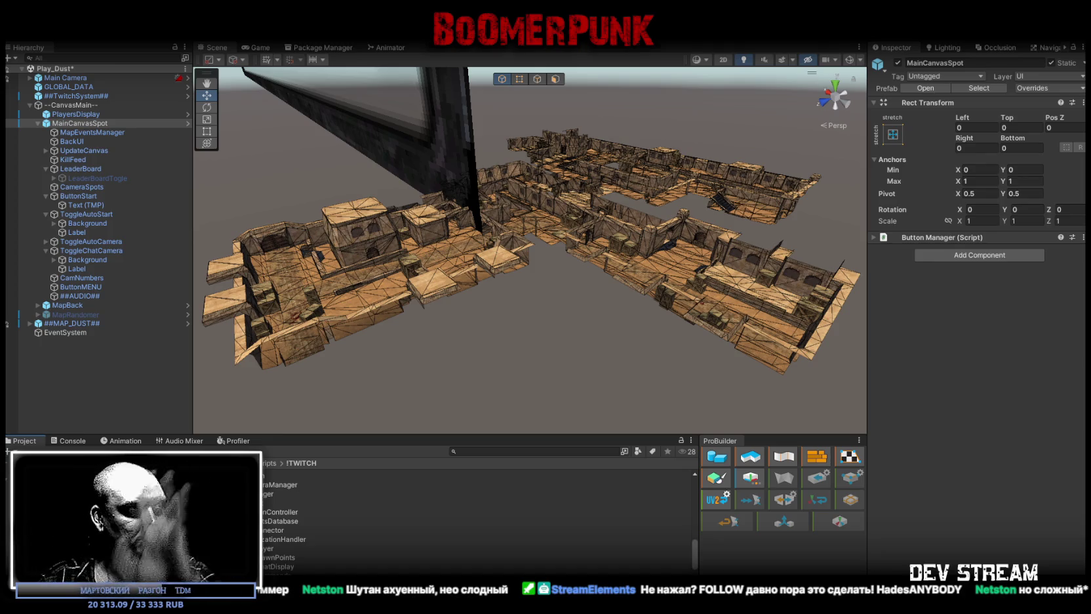
Step: Inspect the TournamentStatsDatabase script in the Inspector
left_click(285, 520)
scroll(478, 520, "up", 3)
scroll(452, 512, "up", 3)
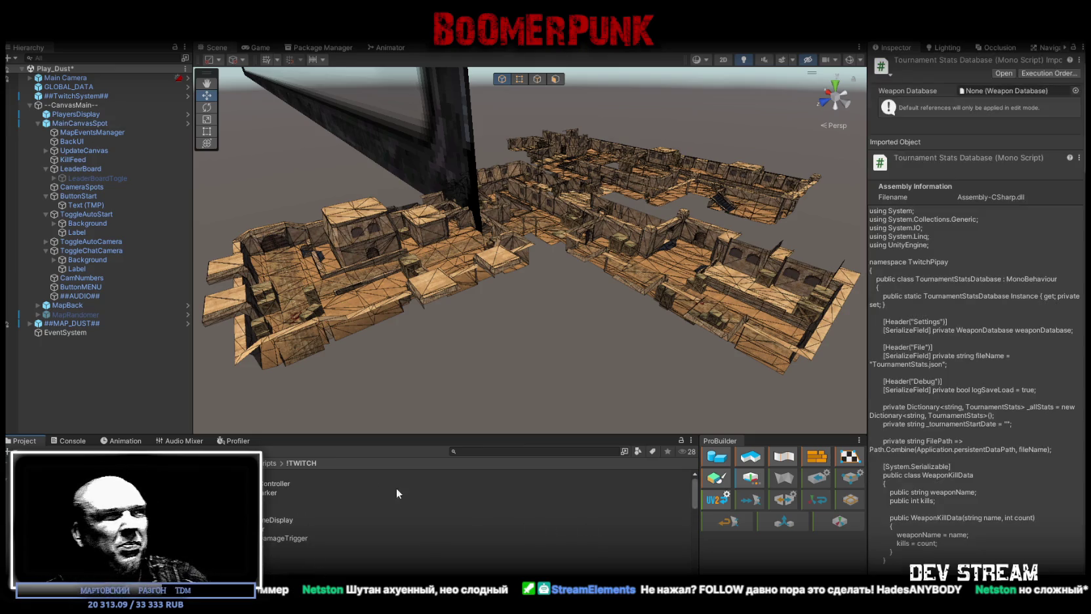
Step: Browse --CanvasMain--'s direct children, checking PlayersDisplay and MainCanvasSpot
left_click(29, 105)
left_click(29, 105)
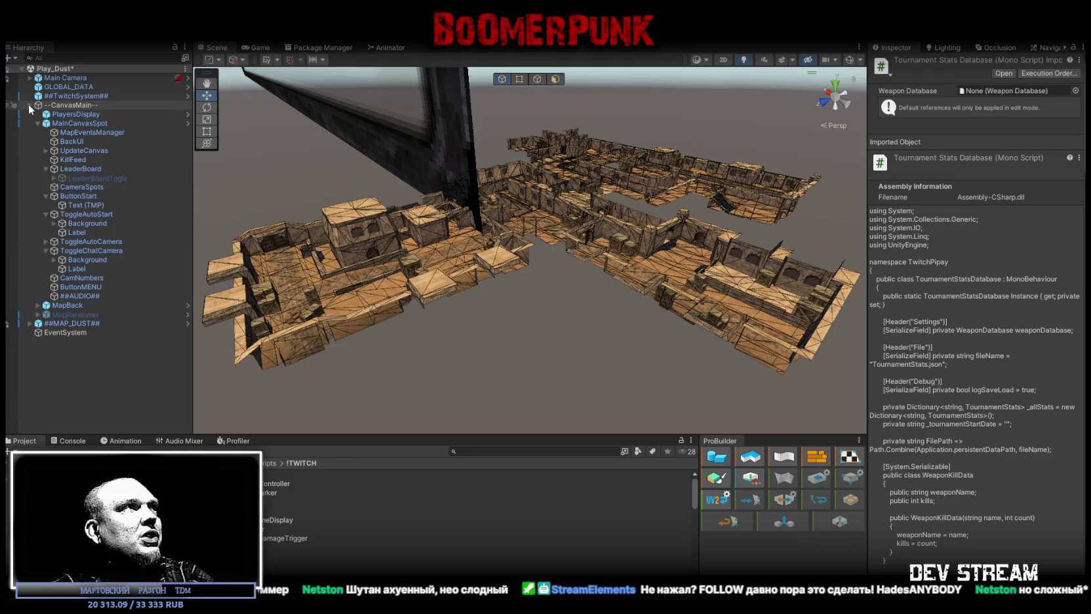
left_click(30, 105, "alt")
left_click(30, 105)
left_click(75, 114)
left_click(79, 123)
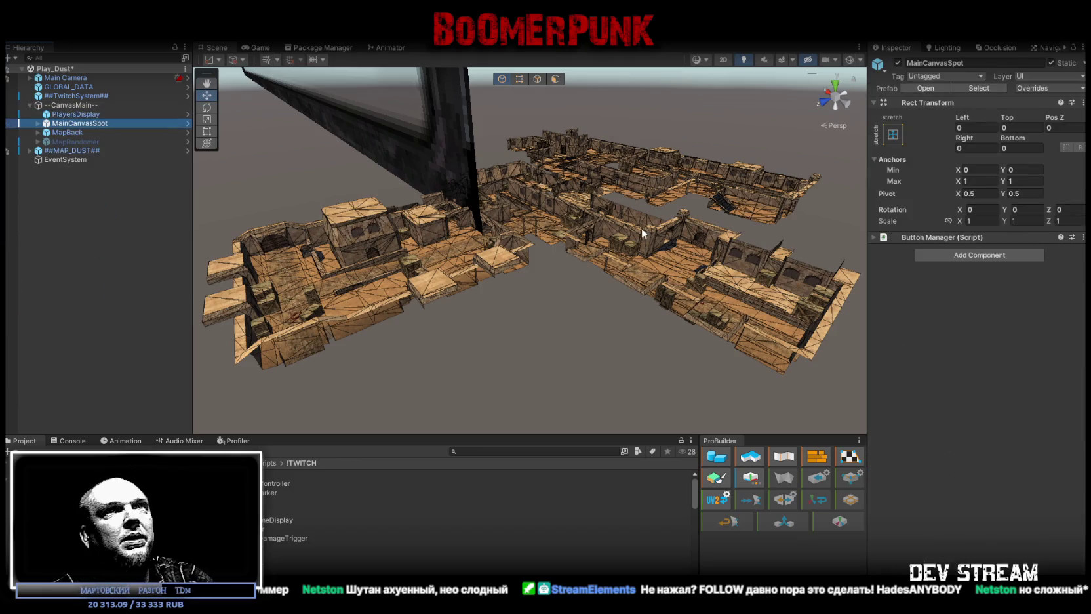
Step: Select ##TwitchSystem## and open TRCchaters1 from Match Starter's Player Types list
left_click(75, 95)
scroll(938, 282, "down", 5)
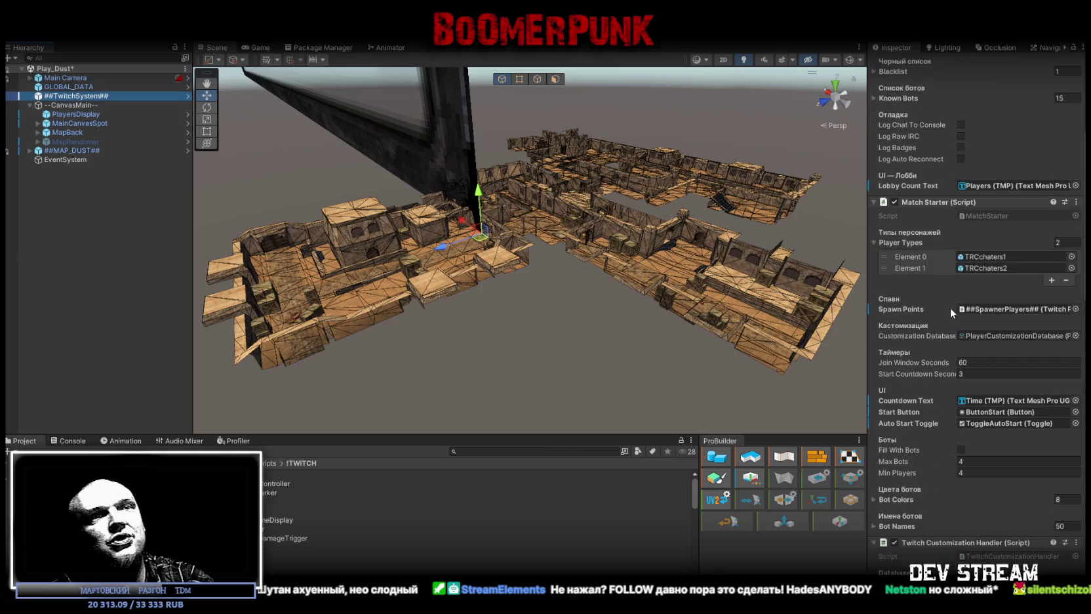
double_click(983, 256)
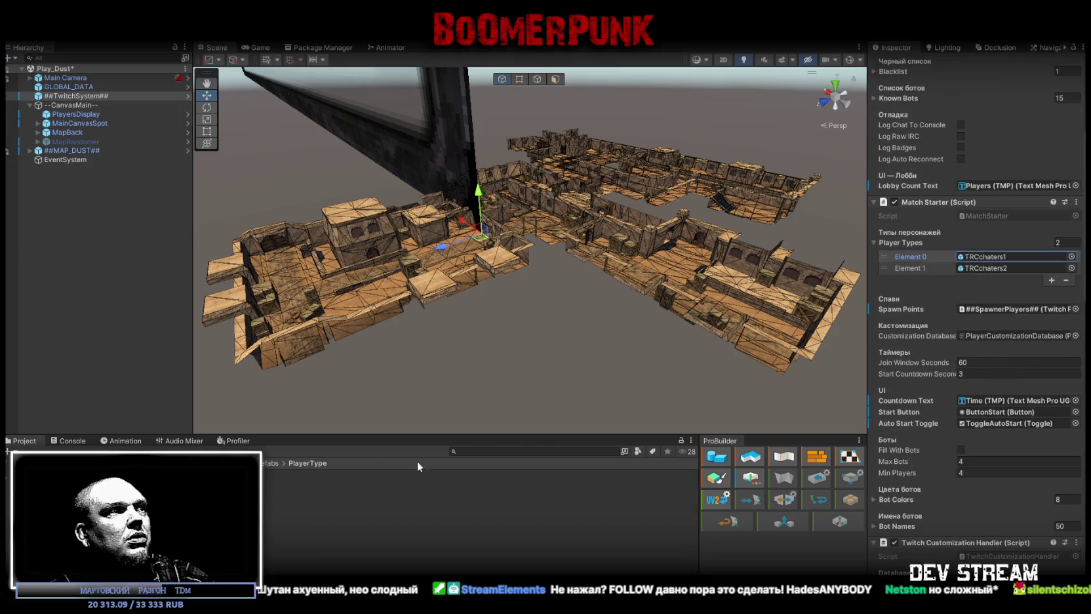
scroll(967, 391, "up", 8)
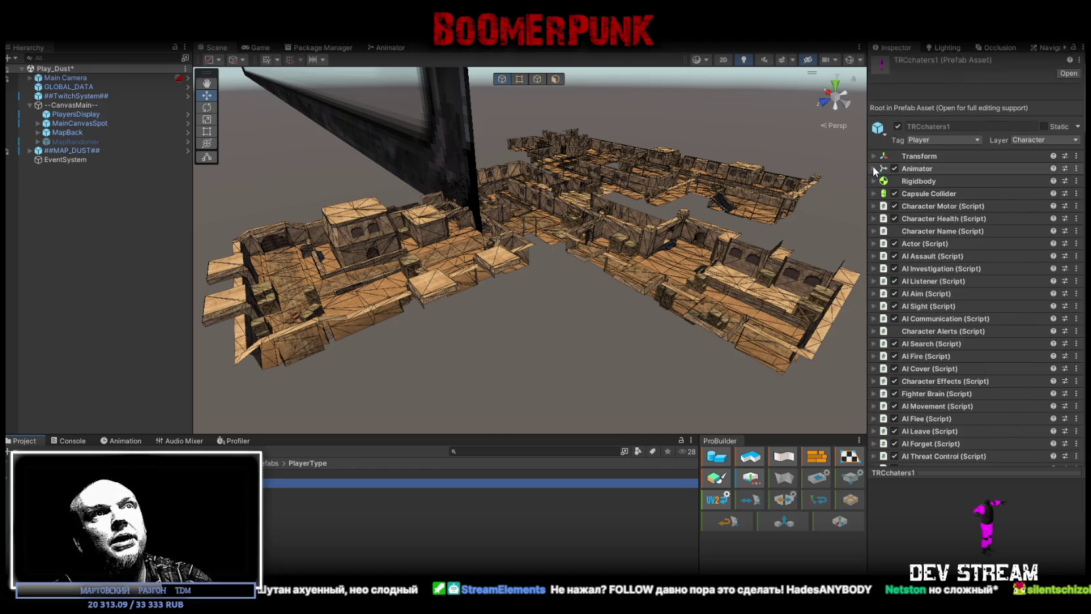
Step: Multi-select the three player prefabs and set their Animator Culling Mode to Always Animate
left_click(873, 168)
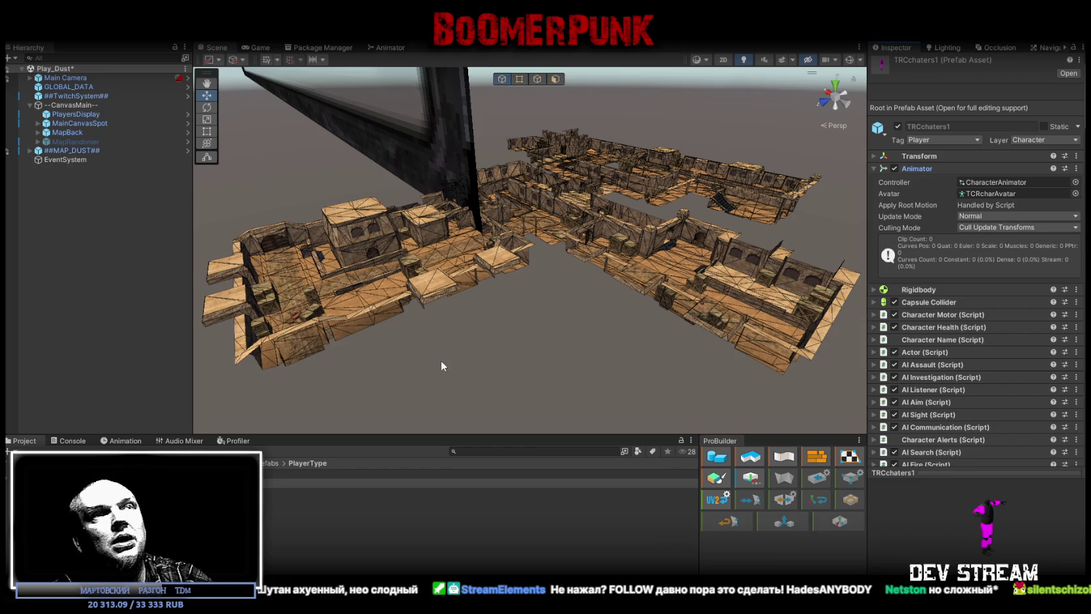
left_click(256, 492, "shift")
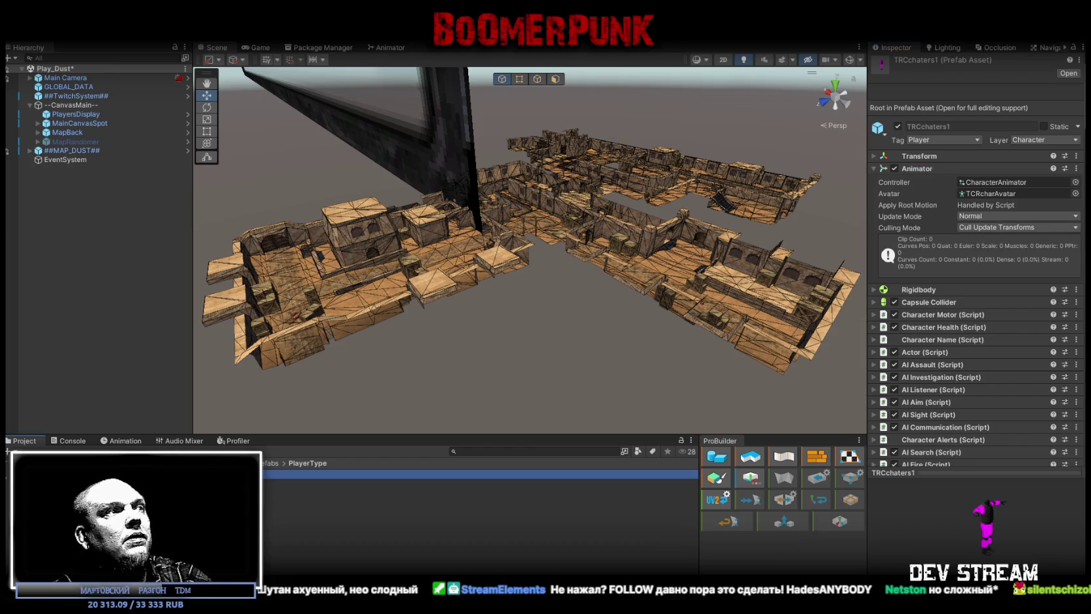
left_click(971, 227)
left_click(994, 241)
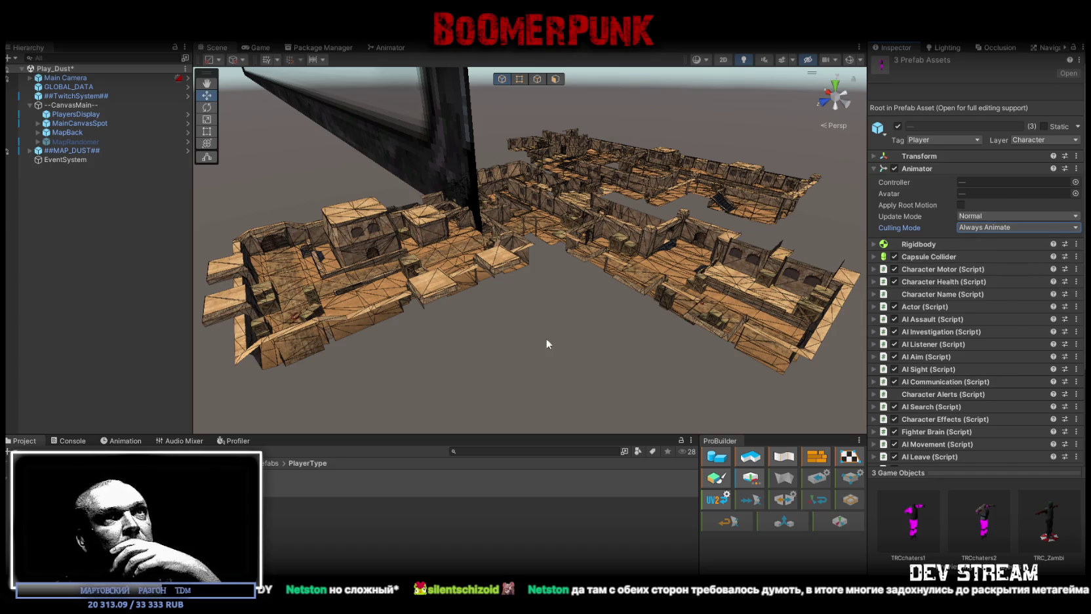
left_click(328, 491)
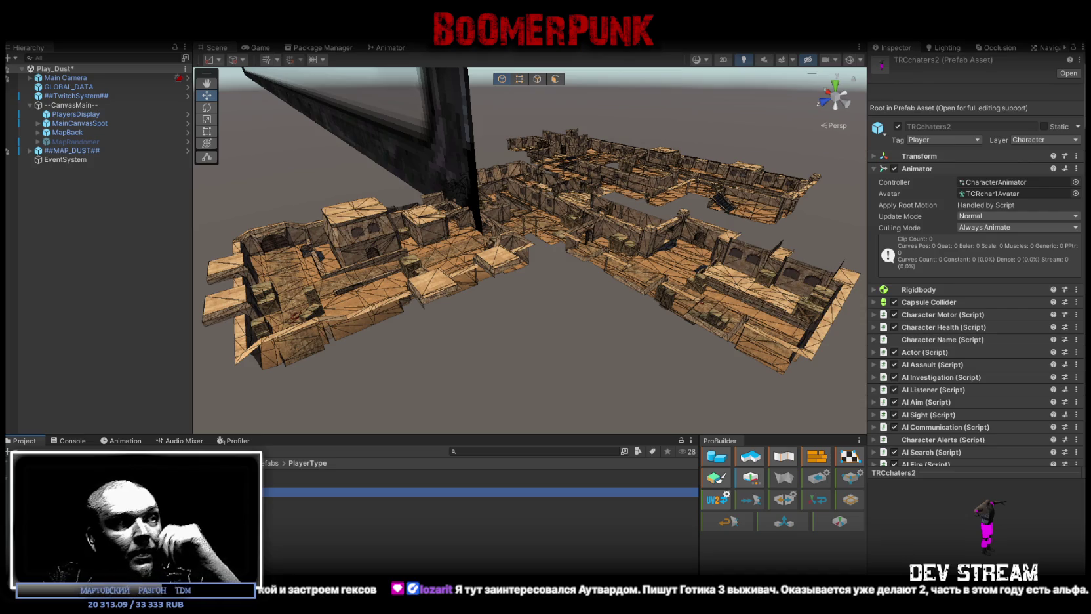
Step: Switch from Unity to the Blockbench CamShoters project with alt+Tab
key("alt+Tab")
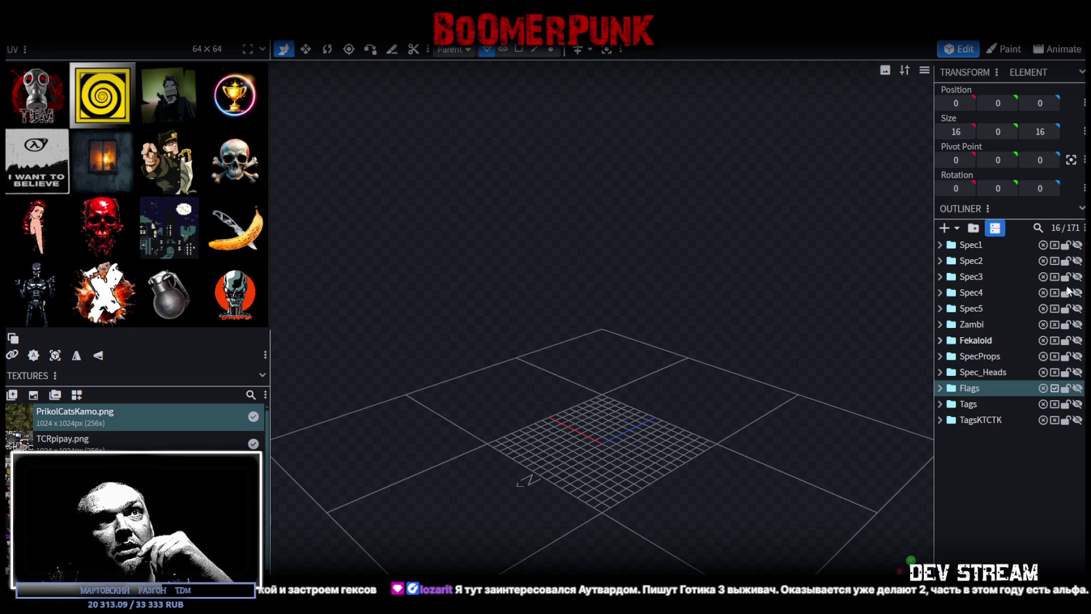
Step: Select and show the Spec1 soldier, orbiting to view its vest
left_click(970, 245)
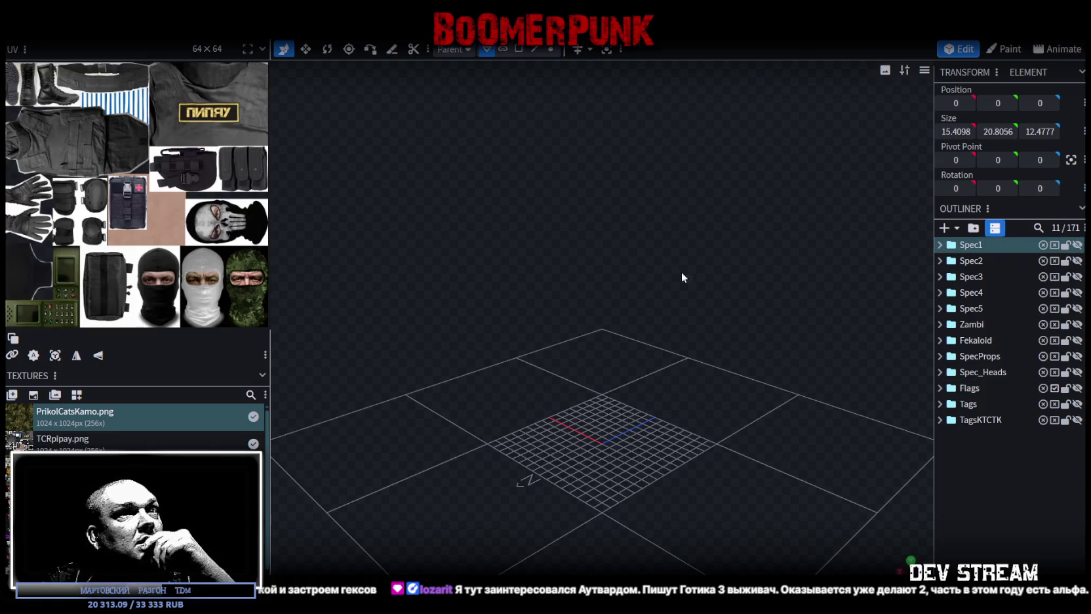
left_click(1078, 244)
mouse_move(708, 319)
left_mouse_down()
mouse_move(857, 283)
mouse_move(643, 238)
left_mouse_up()
scroll(701, 321, "up", 3)
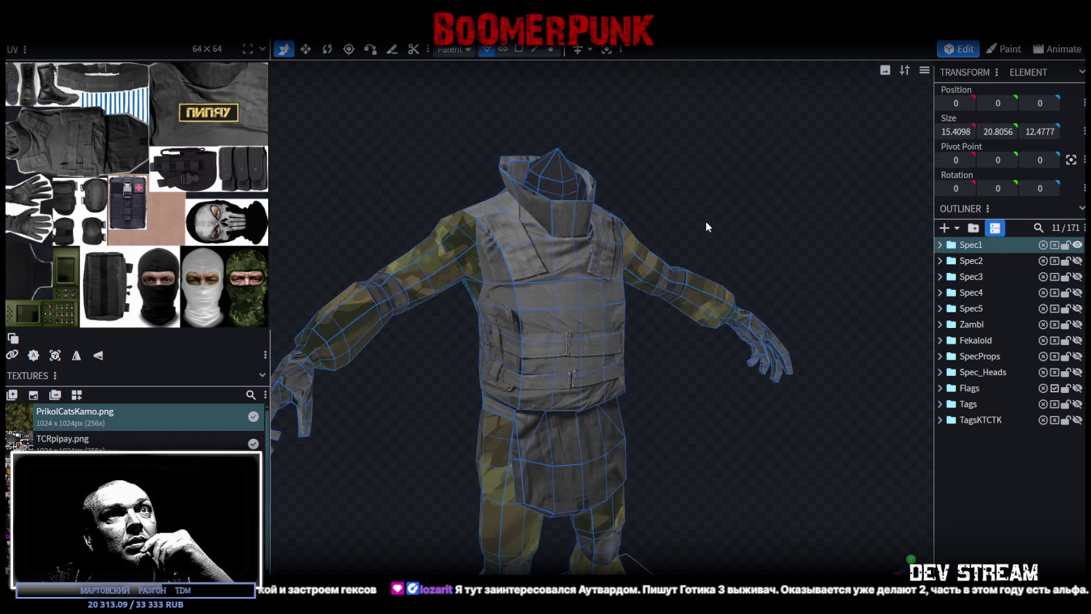
scroll(705, 328, "down", 3)
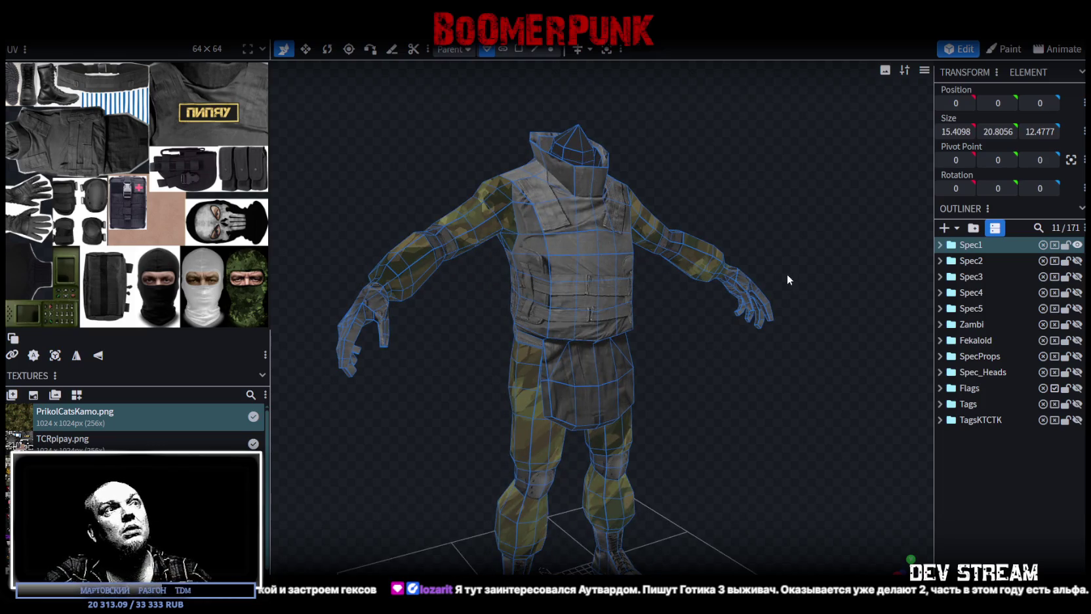
Step: Hide Spec1, briefly check Spec2, and show the Spec3 camo soldier
left_click(1077, 245)
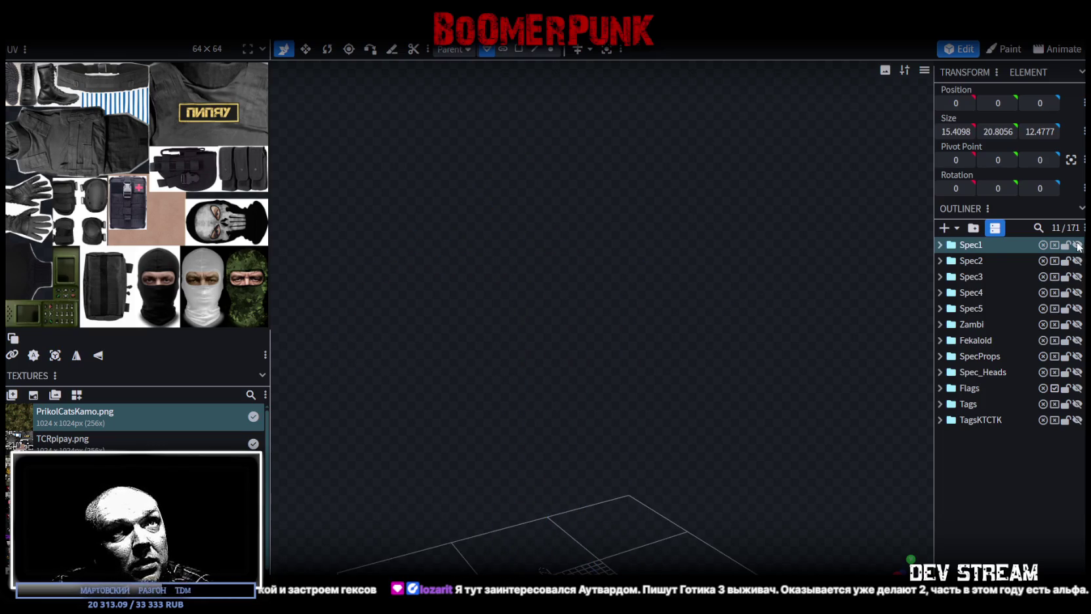
left_click(1077, 261)
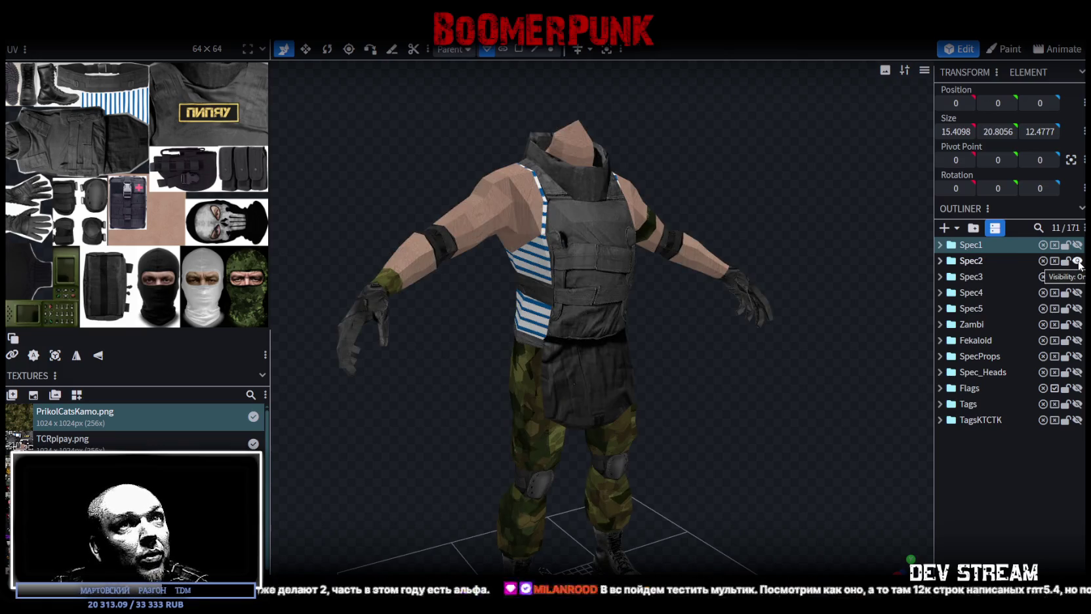
left_click(1077, 261)
left_click(1077, 276)
mouse_move(700, 426)
left_mouse_down()
mouse_move(831, 433)
mouse_move(753, 412)
mouse_move(824, 429)
left_mouse_up()
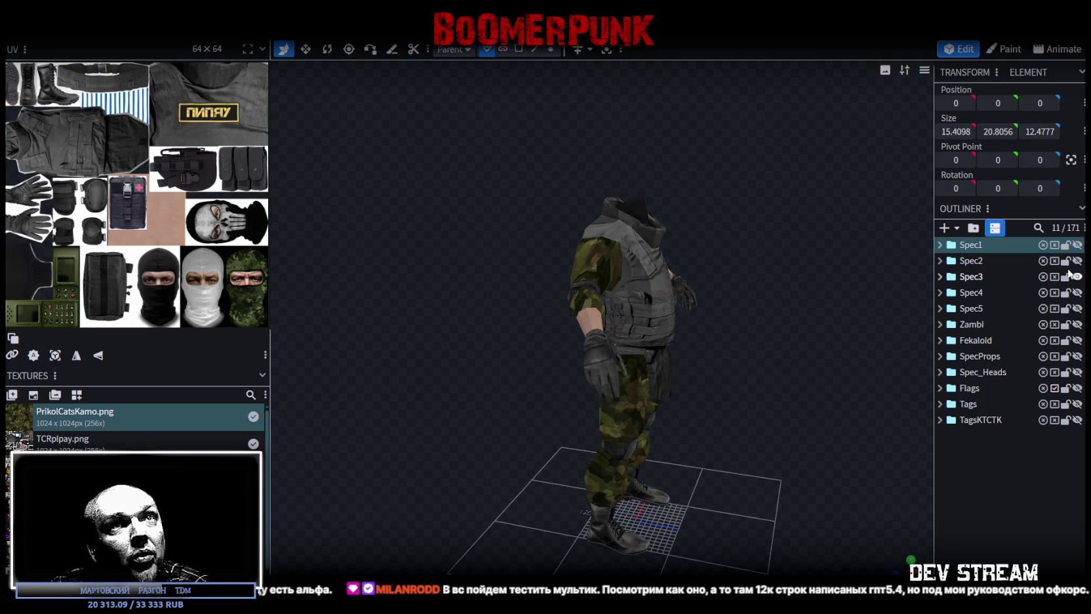
mouse_move(662, 357)
left_mouse_down()
mouse_move(599, 370)
mouse_move(634, 324)
mouse_move(675, 311)
mouse_move(734, 338)
left_mouse_up()
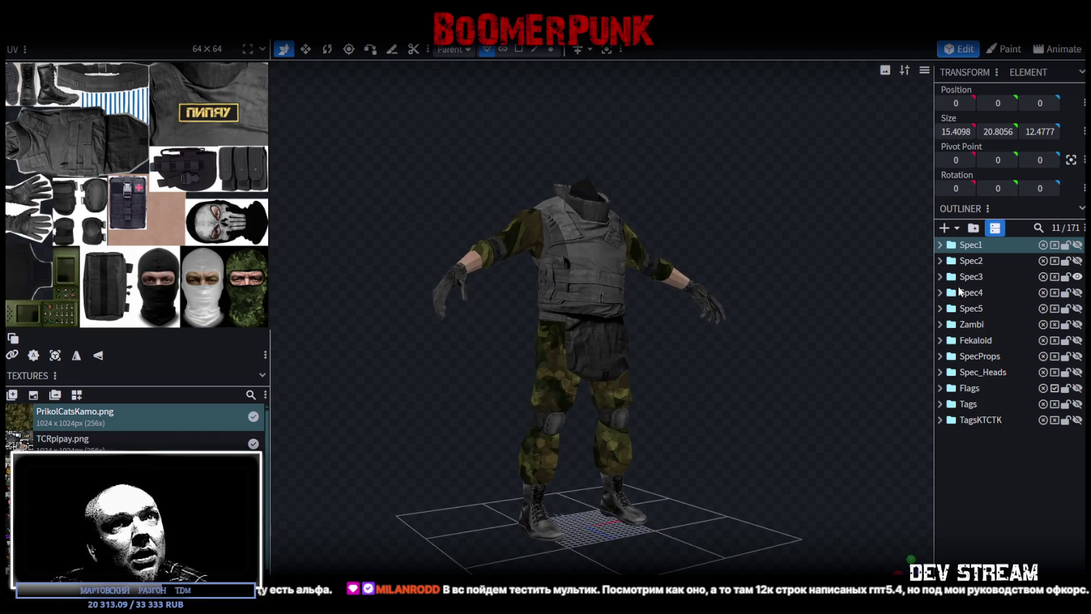
Step: Make sure Spec1 is hidden and select the Spec3 soldier group
left_click(1078, 246)
left_click(1078, 245)
left_click(1078, 245)
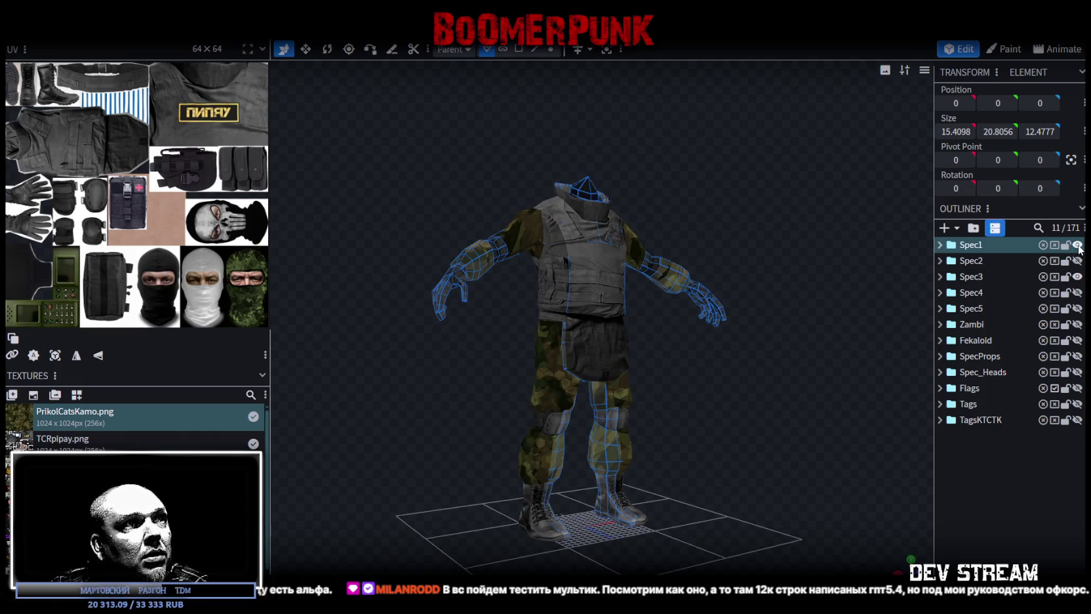
left_click(1078, 246)
left_click(1077, 246)
left_click(1078, 246)
left_click(1078, 246)
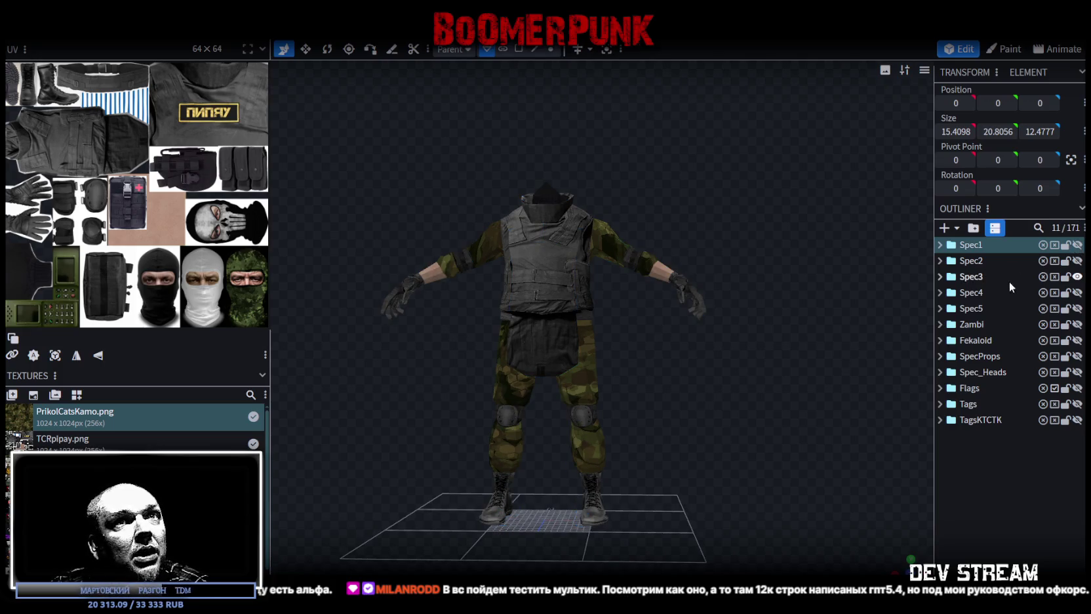
left_click(970, 276)
mouse_move(780, 295)
left_mouse_down()
mouse_move(633, 349)
mouse_move(650, 326)
mouse_move(753, 331)
left_mouse_up()
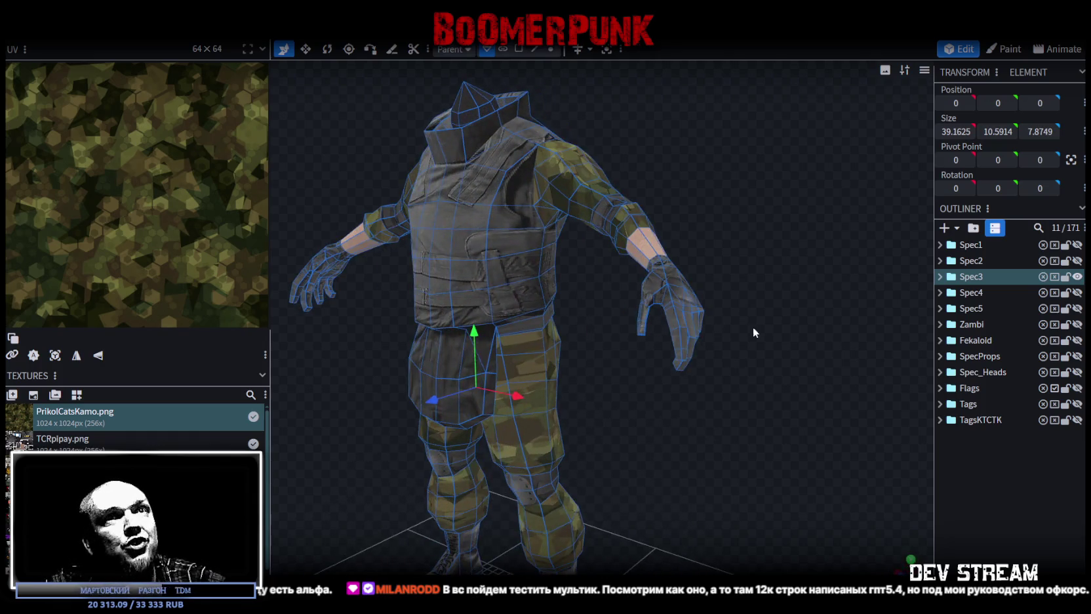
Step: Expand Spec3 to list parts like Spec3_Kurtka and Spec3_Shtani, then orbit the soldier
left_click(940, 276)
left_click(518, 50)
mouse_move(719, 226)
left_mouse_down()
mouse_move(651, 214)
mouse_move(461, 222)
mouse_move(656, 224)
mouse_move(658, 389)
mouse_move(633, 272)
mouse_move(596, 301)
mouse_move(760, 283)
mouse_move(777, 246)
mouse_move(444, 346)
mouse_move(652, 328)
mouse_move(657, 301)
mouse_move(611, 301)
mouse_move(584, 320)
mouse_move(637, 332)
left_mouse_up()
scroll(657, 389, "up", 5)
scroll(608, 303, "up", 3)
scroll(598, 314, "down", 3)
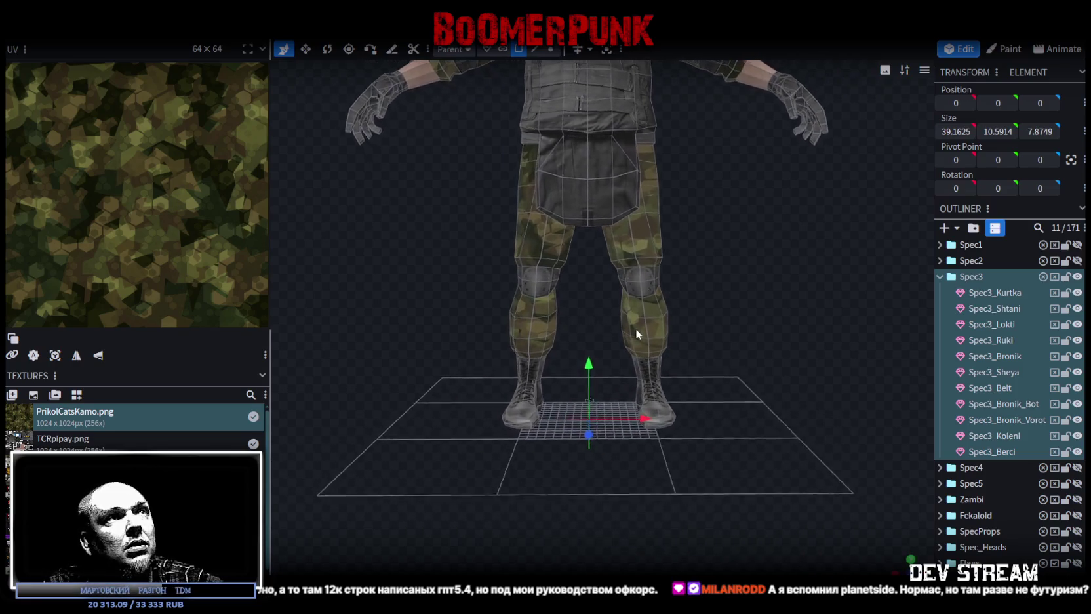
scroll(703, 324, "down", 4)
mouse_move(704, 352)
left_mouse_down()
mouse_move(458, 374)
mouse_move(446, 389)
mouse_move(571, 395)
mouse_move(717, 354)
mouse_move(711, 346)
left_mouse_up()
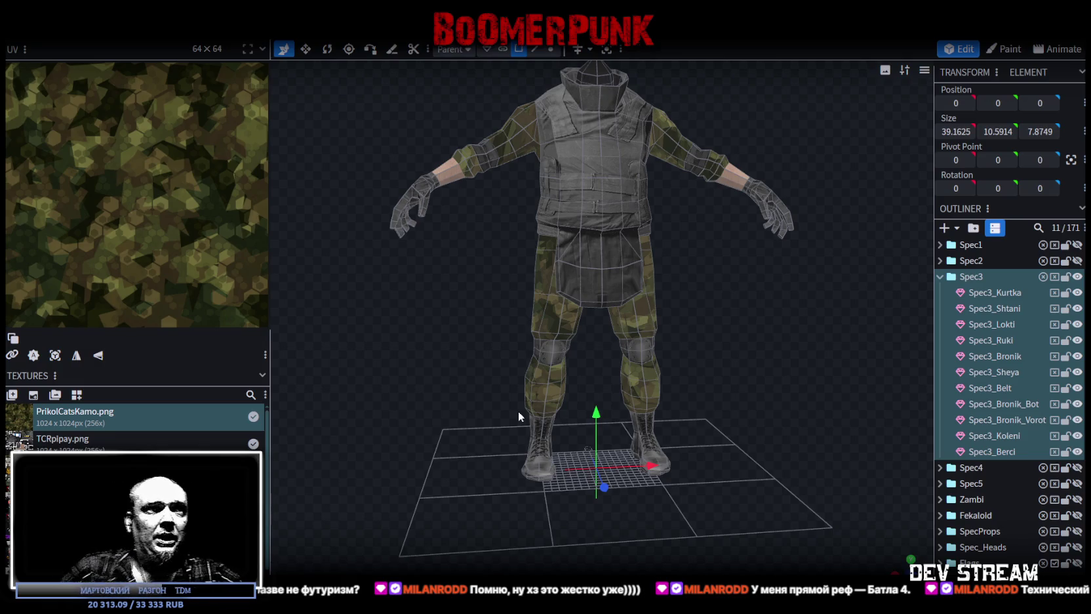
Step: Tick the Spec3 export checkbox so the group and all its parts are included
mouse_move(712, 322)
left_mouse_down()
mouse_move(600, 356)
mouse_move(498, 350)
mouse_move(670, 311)
mouse_move(559, 274)
mouse_move(680, 392)
mouse_move(682, 317)
mouse_move(682, 336)
mouse_move(721, 331)
left_mouse_up()
scroll(498, 350, "up", 3)
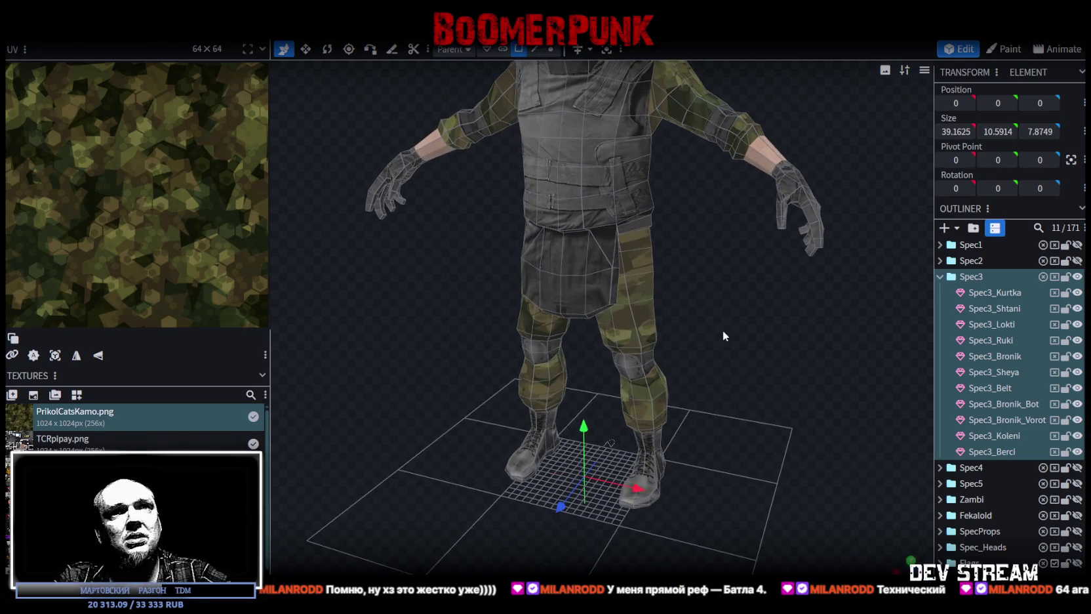
left_click(1056, 277)
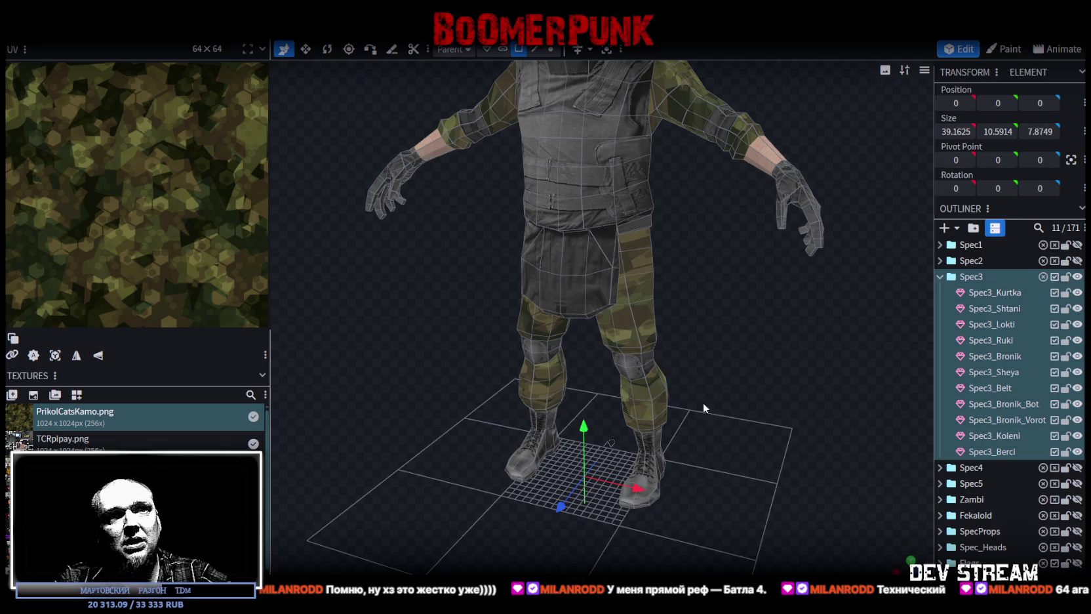
scroll(703, 402, "down", 4)
mouse_move(712, 422)
left_mouse_down()
mouse_move(656, 403)
mouse_move(716, 391)
mouse_move(752, 332)
mouse_move(623, 284)
mouse_move(819, 257)
mouse_move(801, 247)
left_mouse_up()
scroll(716, 391, "up", 5)
scroll(819, 251, "down", 5)
mouse_move(774, 292)
left_mouse_down()
mouse_move(728, 246)
mouse_move(759, 253)
mouse_move(743, 178)
mouse_move(695, 180)
left_mouse_up()
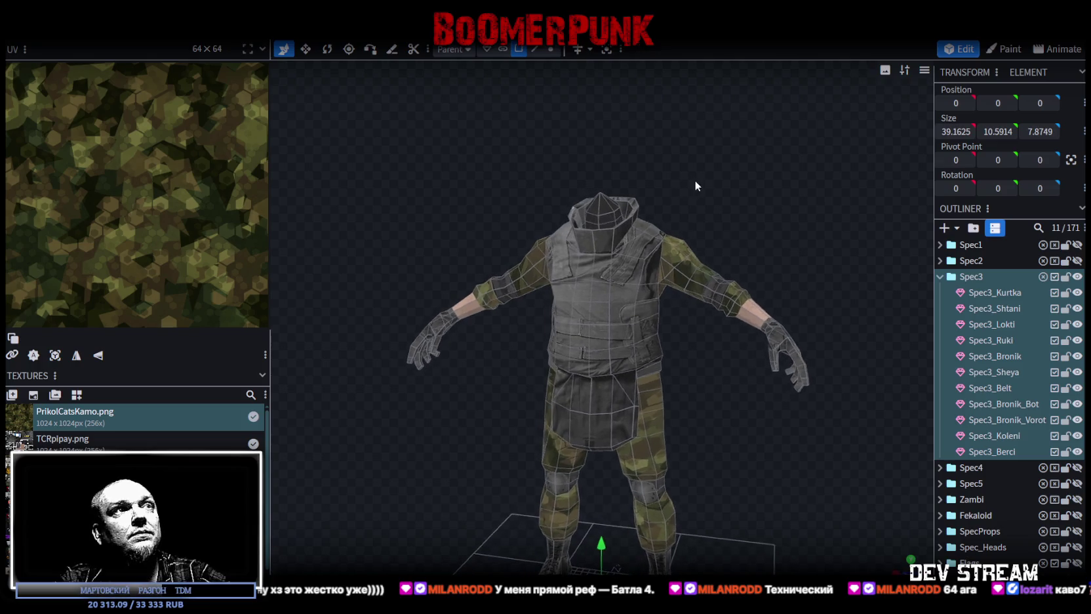
left_click(101, 29)
Step: Export the Spec3 soldier as CamShoters3.fbx in ASCII at scale 16
mouse_move(126, 262)
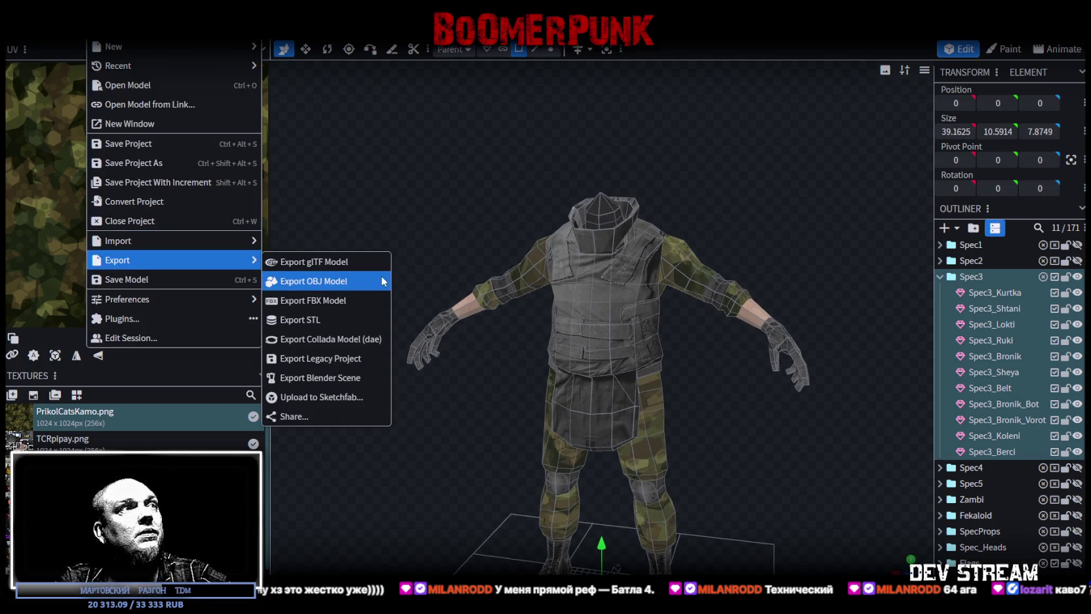
left_click(335, 309)
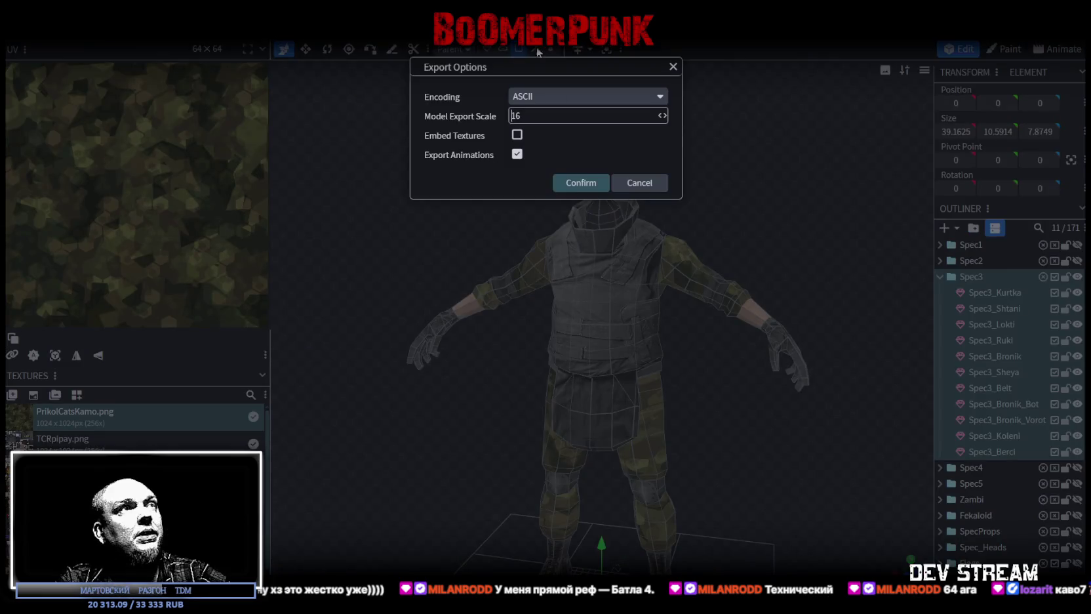
left_click(582, 183)
key("Escape")
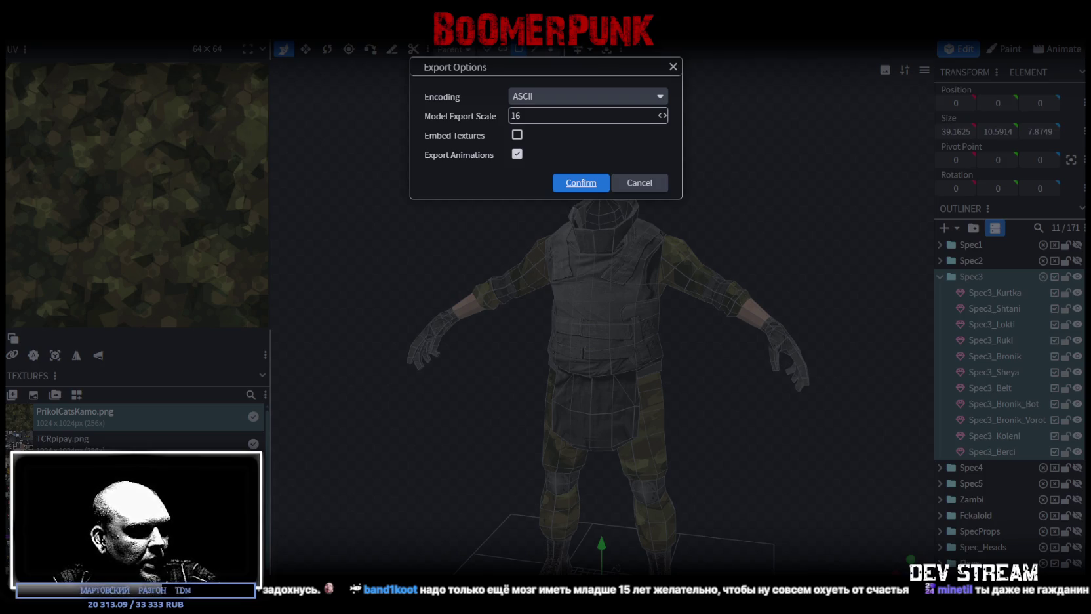
key("Return")
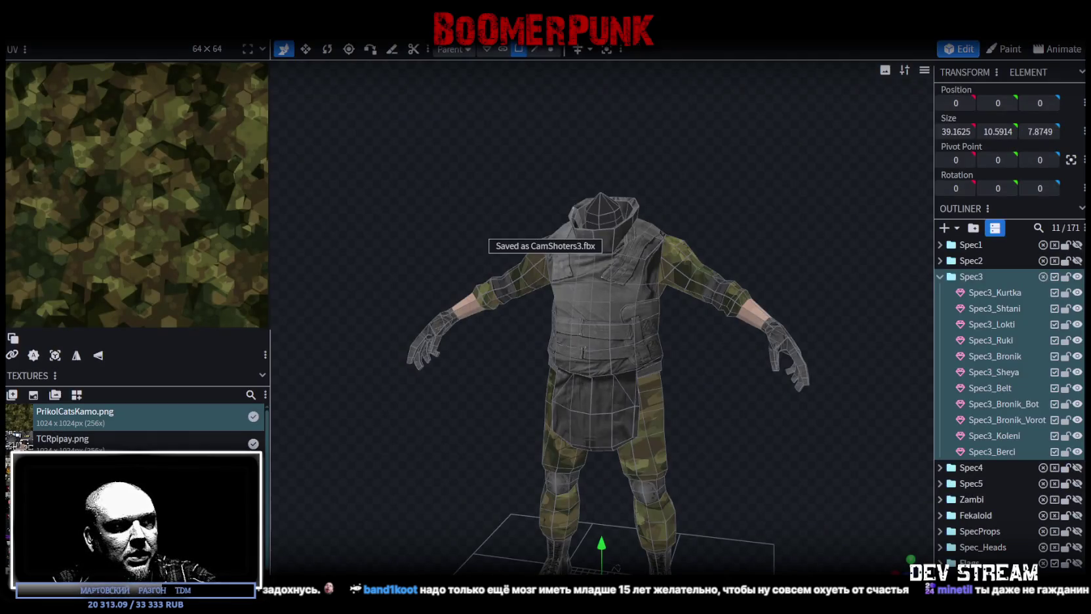
Step: Exclude Spec3 from export, hide it, and collapse its parts list
left_click(1054, 277)
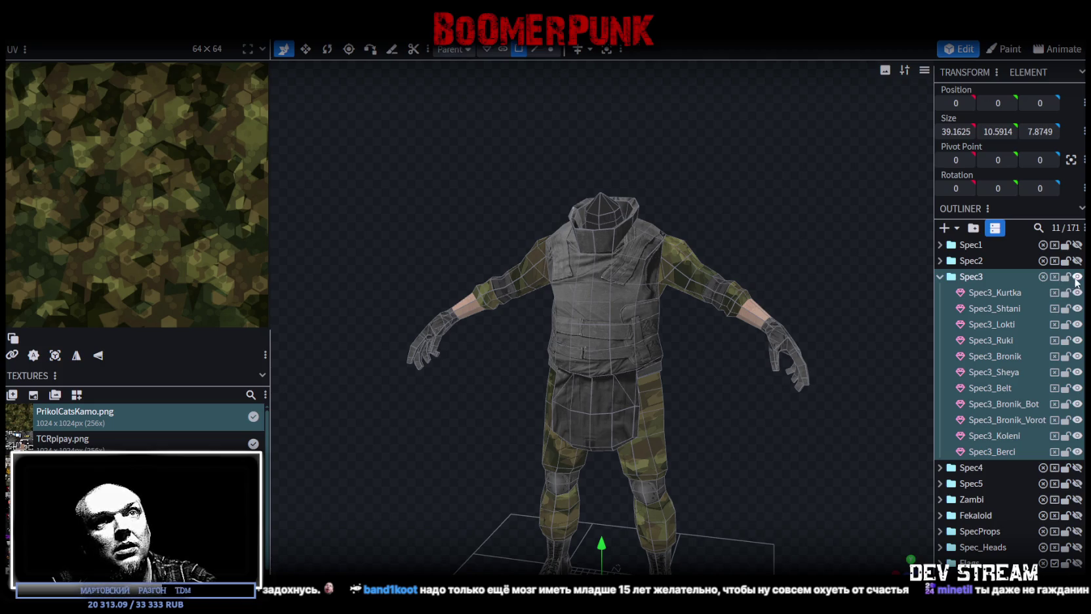
left_click(1077, 277)
left_click(951, 280)
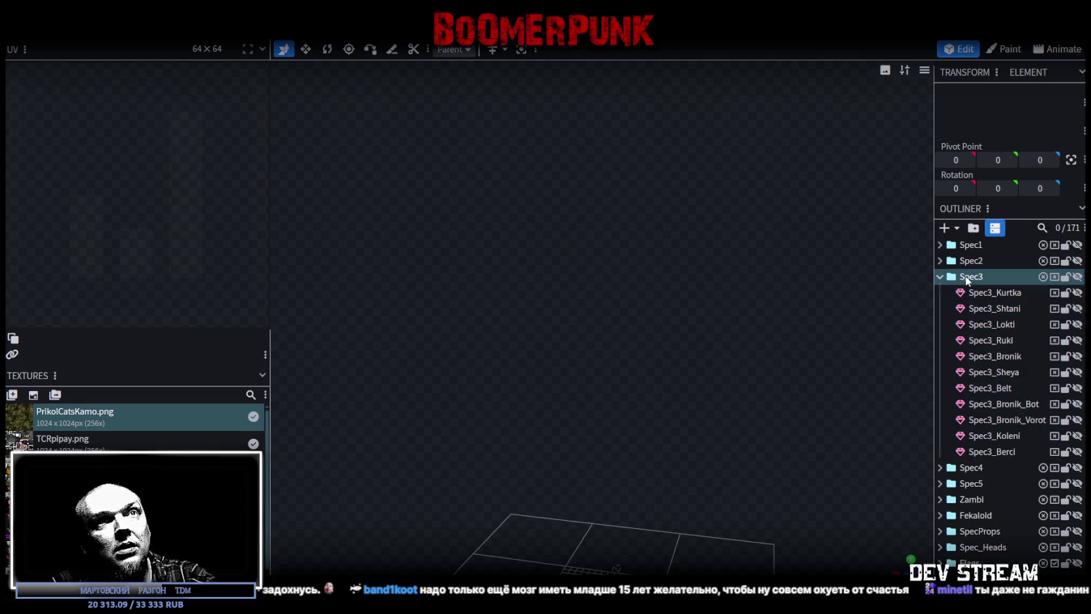
left_click(942, 277)
Step: Expand Spec4, make it visible, enable all its parts for export, and select the group
left_click(941, 291)
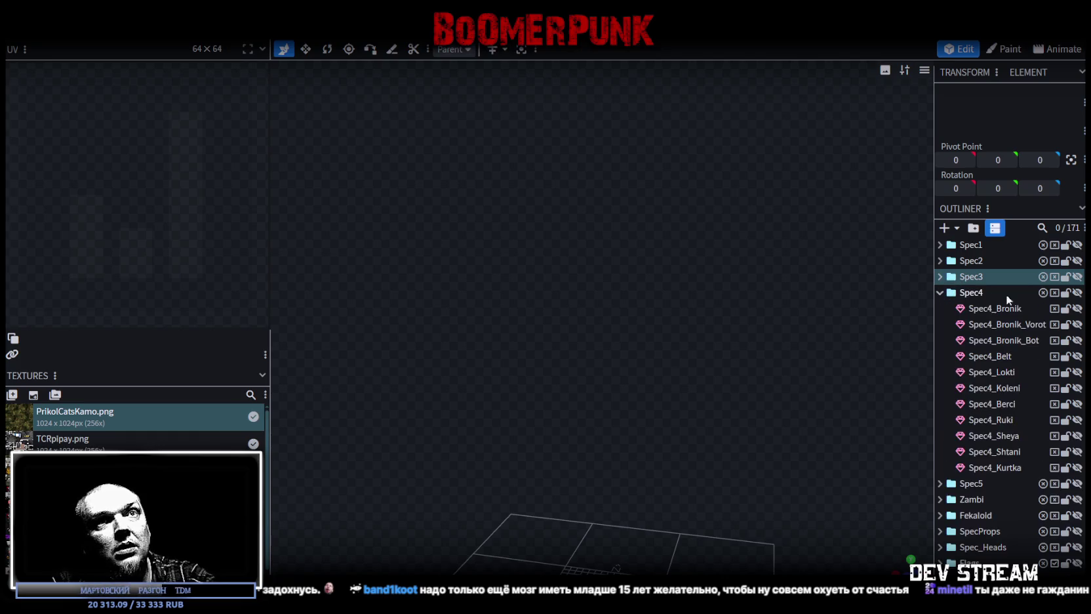
left_click(1077, 293)
left_click(1054, 293)
mouse_move(720, 244)
left_mouse_down()
mouse_move(675, 367)
mouse_move(483, 367)
mouse_move(739, 355)
mouse_move(854, 394)
left_mouse_up()
scroll(854, 394, "up", 5)
scroll(854, 395, "down", 4)
mouse_move(861, 320)
left_mouse_down()
mouse_move(648, 322)
mouse_move(682, 349)
mouse_move(756, 357)
mouse_move(588, 335)
mouse_move(746, 356)
mouse_move(755, 376)
mouse_move(775, 355)
left_mouse_up()
left_click(974, 293)
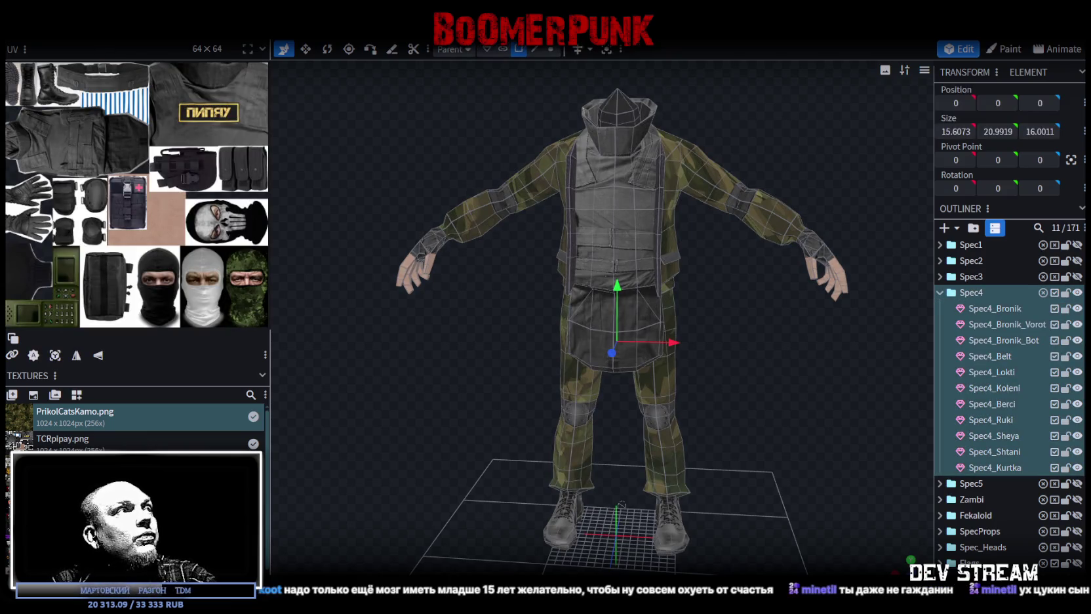
left_click(99, 30)
Step: Export the Spec4 soldier as CamShoters4.fbx with ASCII encoding at scale 16
mouse_move(225, 262)
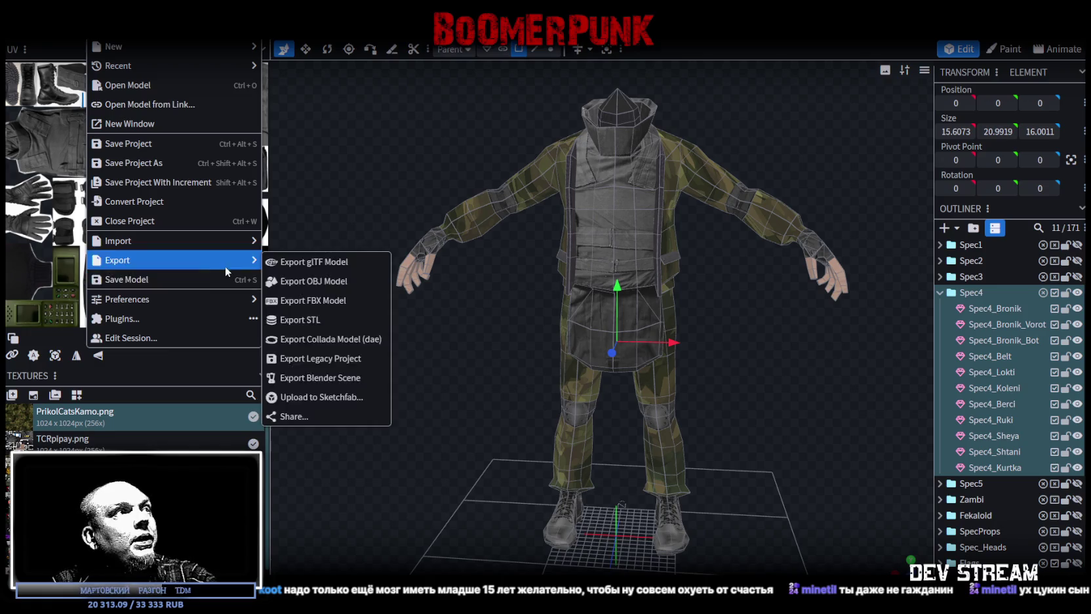
left_click(312, 301)
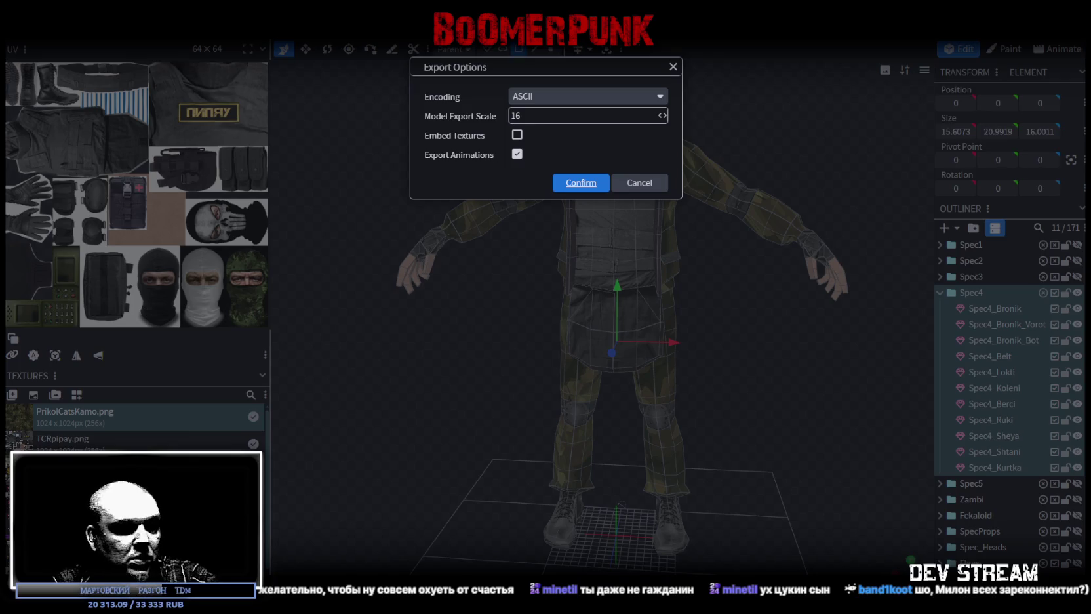
left_click(580, 183)
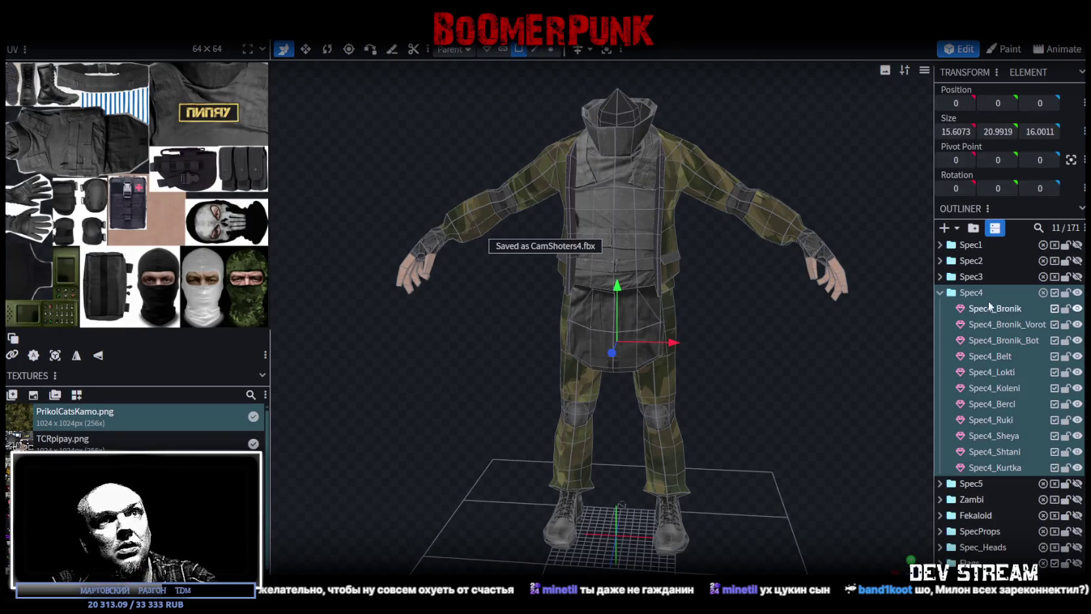
left_click(940, 294)
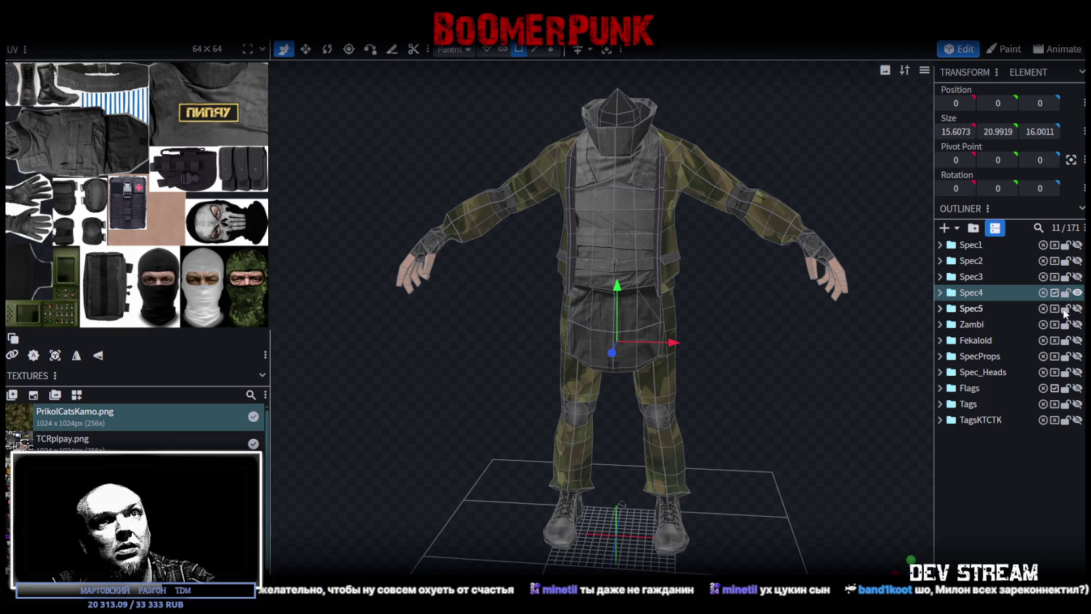
Step: Hide the Spec4 soldier, show Spec5 instead and select the Spec5 group
left_click(1077, 292)
left_click(1077, 308)
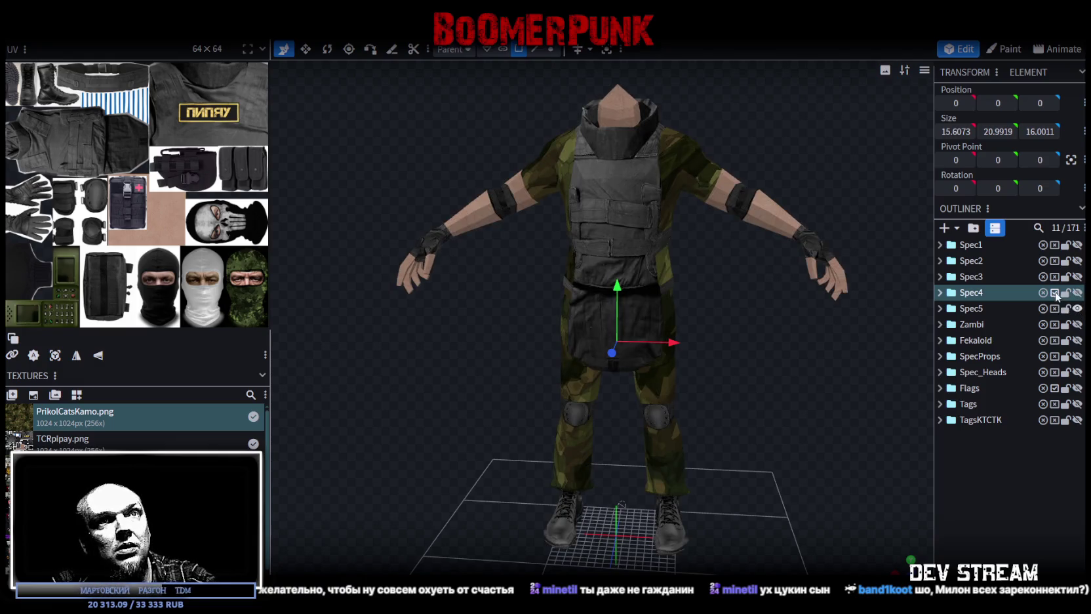
left_click(975, 309)
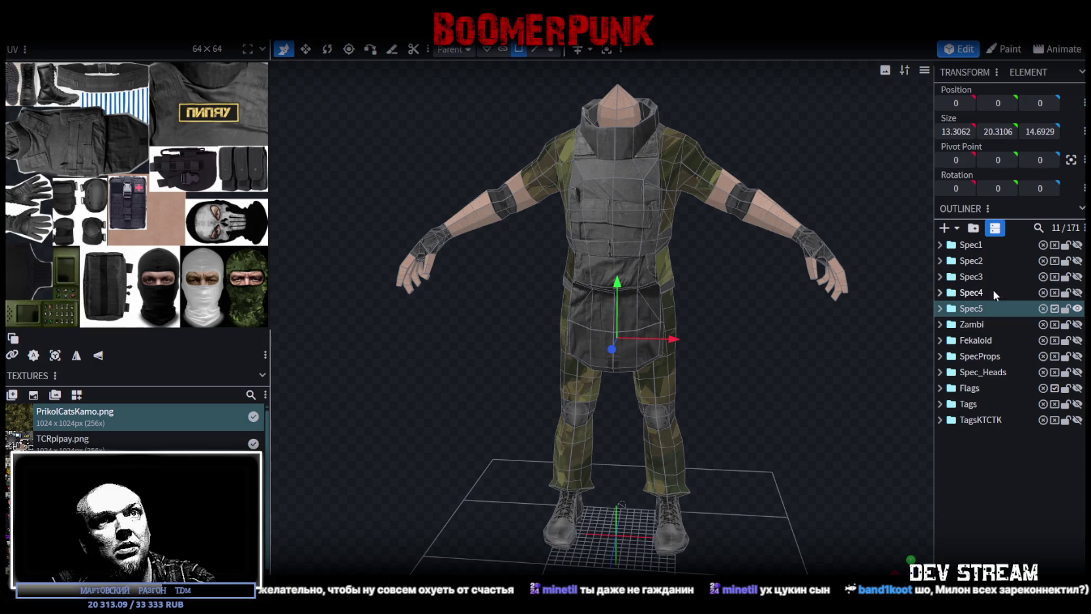
mouse_move(787, 374)
left_mouse_down()
mouse_move(676, 373)
mouse_move(715, 357)
mouse_move(672, 346)
mouse_move(797, 374)
left_mouse_up()
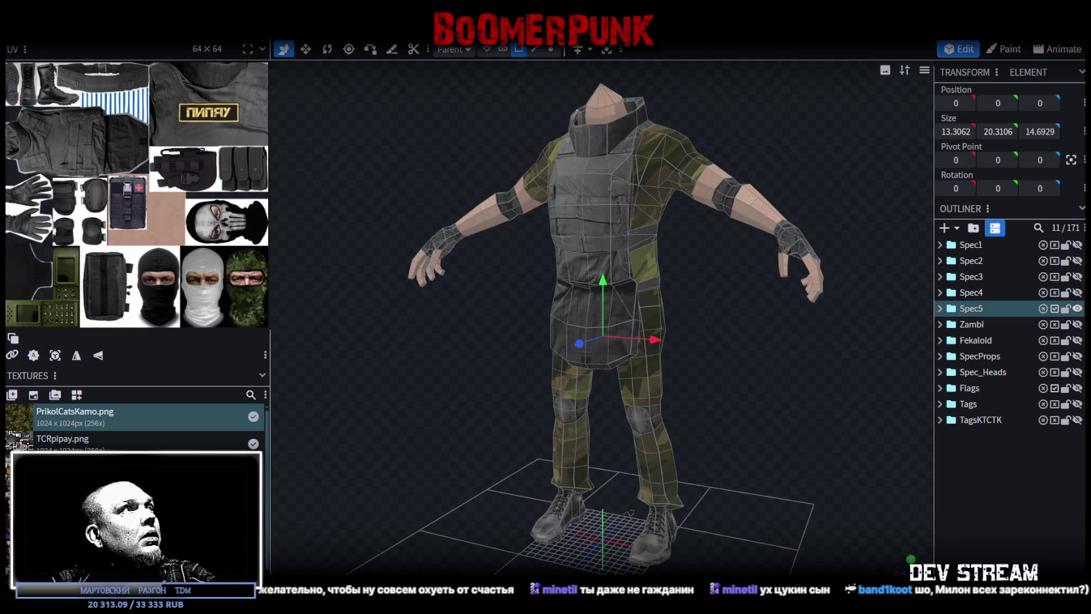
Step: Export Spec5 as the FBX model CamShoters5.fbx and save the Blockbench project
left_click(20, 10)
mouse_move(140, 261)
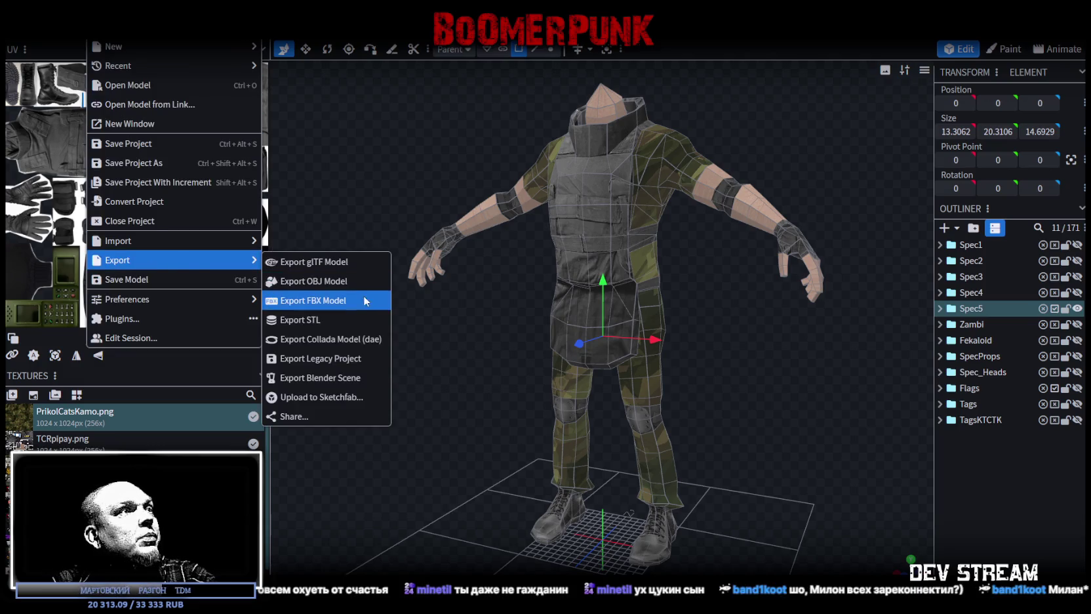
left_click(363, 295)
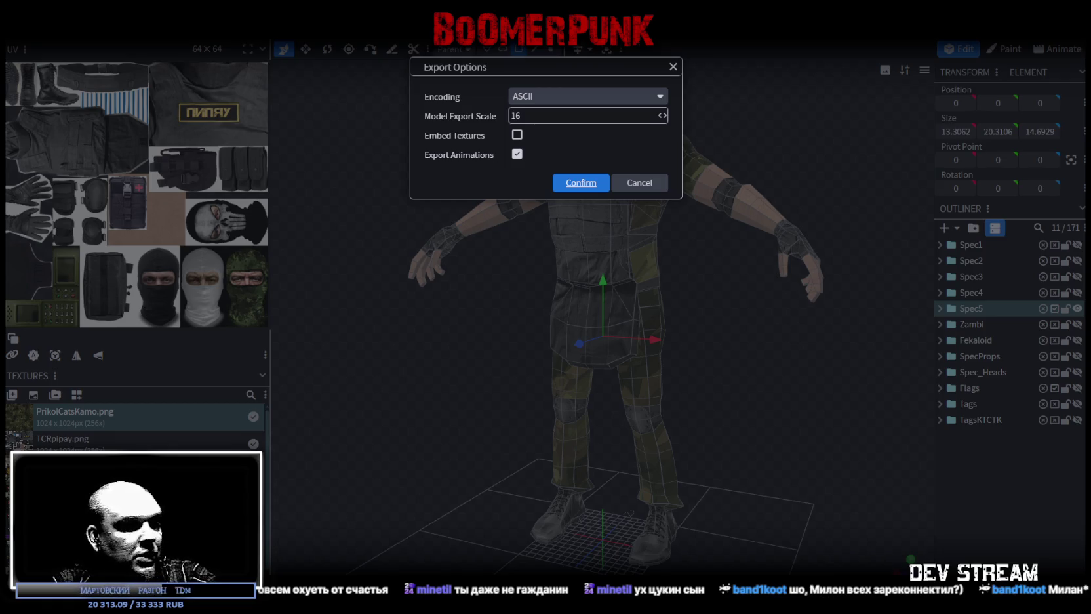
left_click(580, 183)
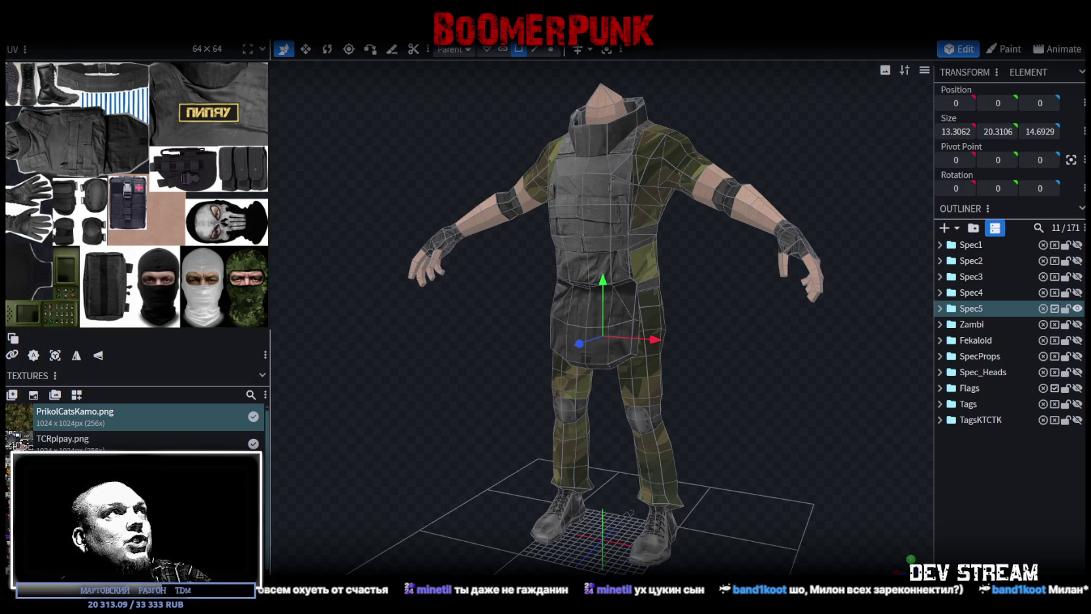
key("ctrl+s")
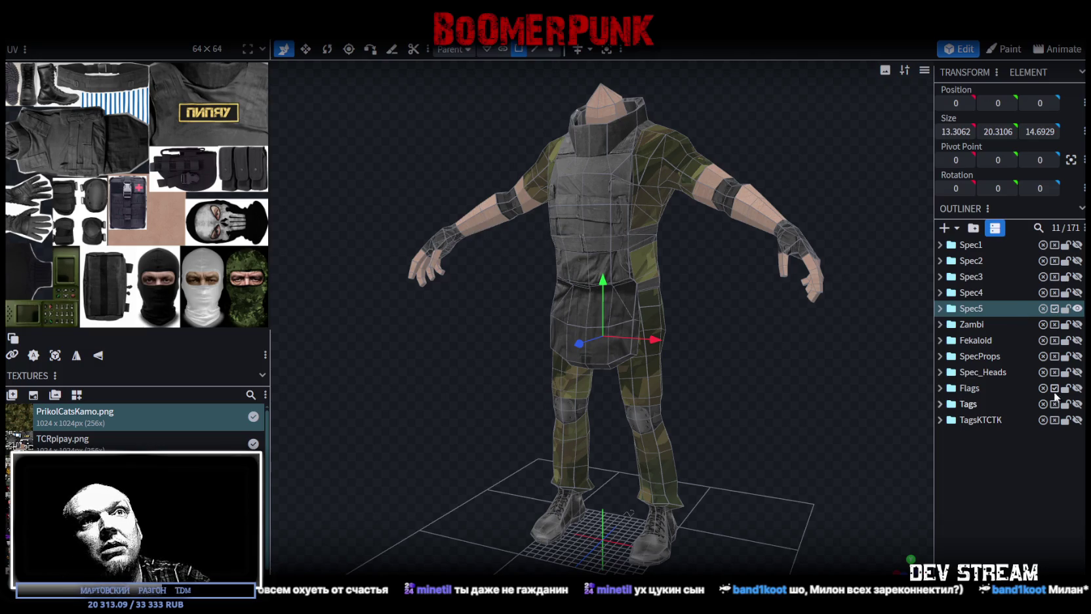
Step: Review the Spec1, Spec2 and Spec3 soldier outfits one at a time, hiding each afterwards
left_click(1077, 308)
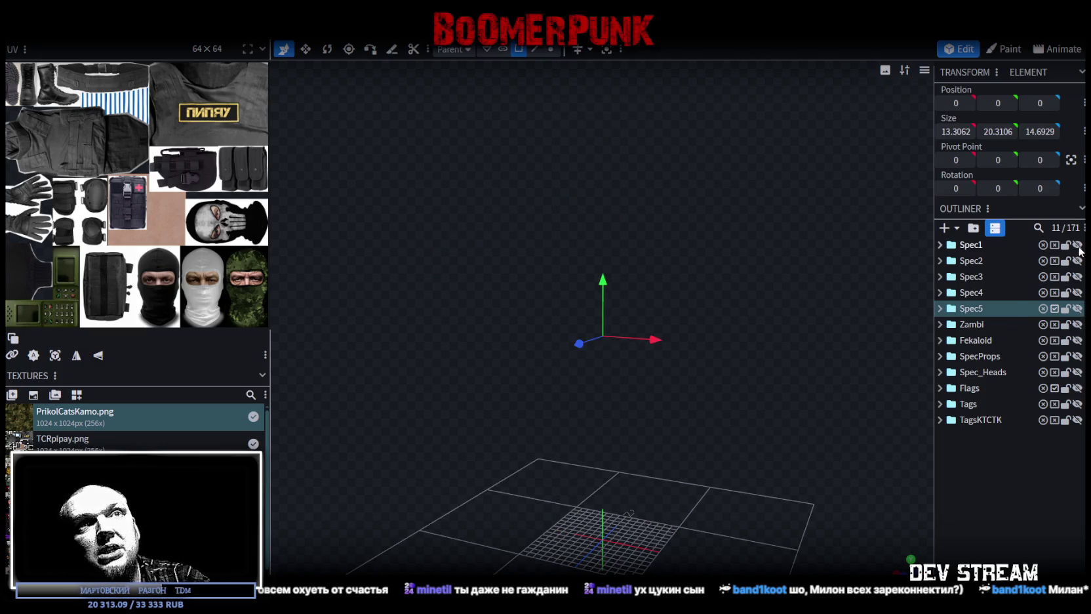
left_click(1077, 244)
mouse_move(751, 360)
left_mouse_down()
mouse_move(852, 387)
mouse_move(774, 433)
mouse_move(475, 452)
mouse_move(514, 424)
left_mouse_up()
left_click(1077, 245)
left_click(1077, 260)
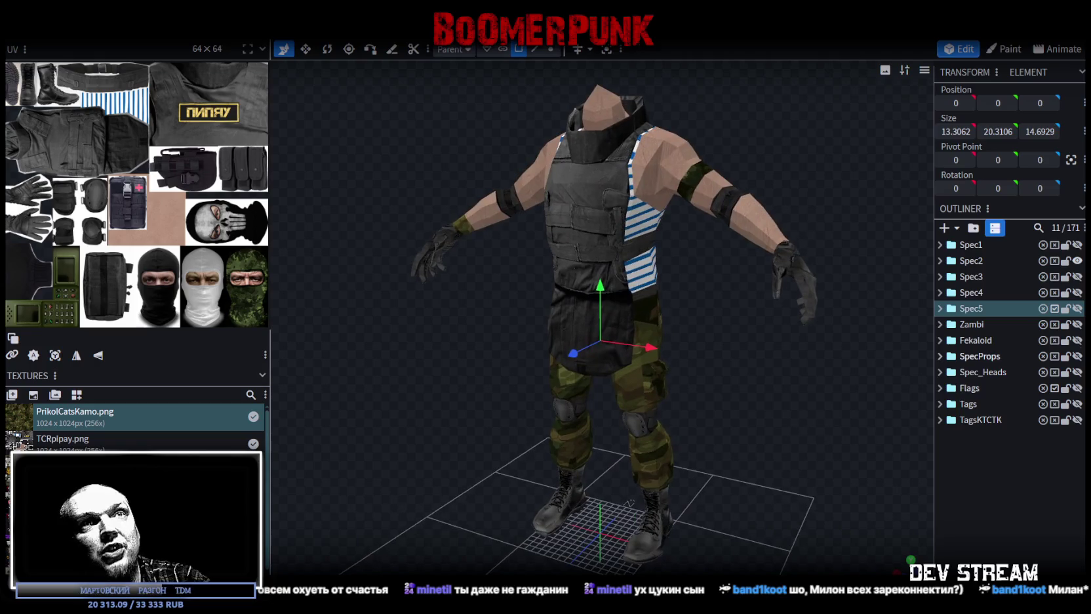
left_click(1078, 261)
left_click(1078, 276)
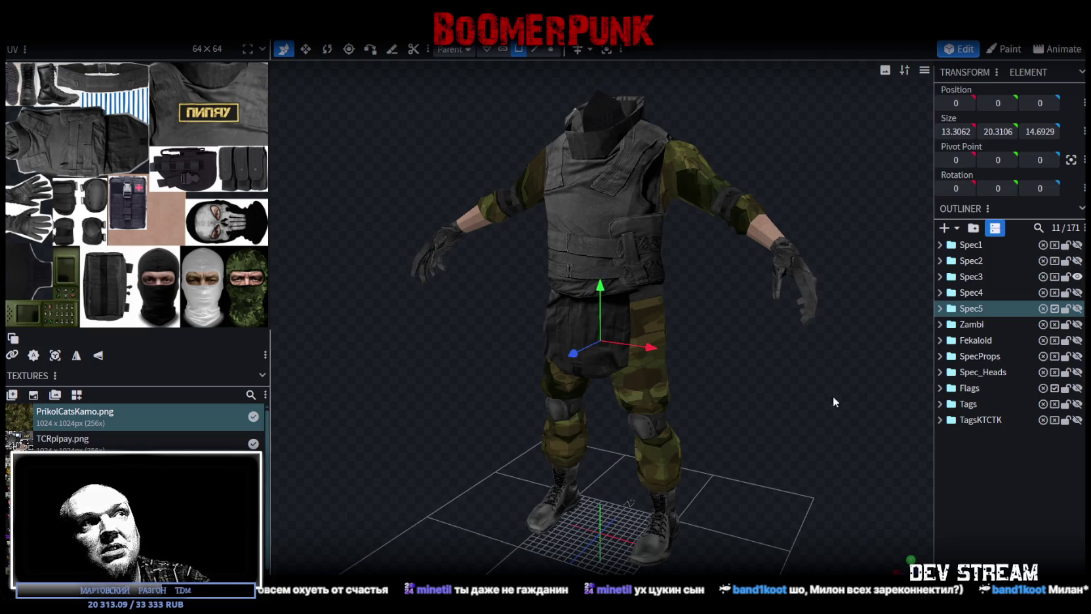
mouse_move(821, 399)
left_mouse_down()
mouse_move(669, 360)
mouse_move(681, 349)
mouse_move(737, 366)
mouse_move(574, 184)
mouse_move(803, 356)
mouse_move(852, 348)
left_mouse_up()
left_click(1077, 276)
Step: Inspect Spec4 and Spec5, leave all soldiers hidden, save CamShoters.bbmodel and return to Unity
left_click(1077, 293)
mouse_move(734, 394)
left_mouse_down()
mouse_move(648, 397)
mouse_move(818, 409)
mouse_move(825, 392)
mouse_move(762, 392)
mouse_move(747, 410)
left_mouse_up()
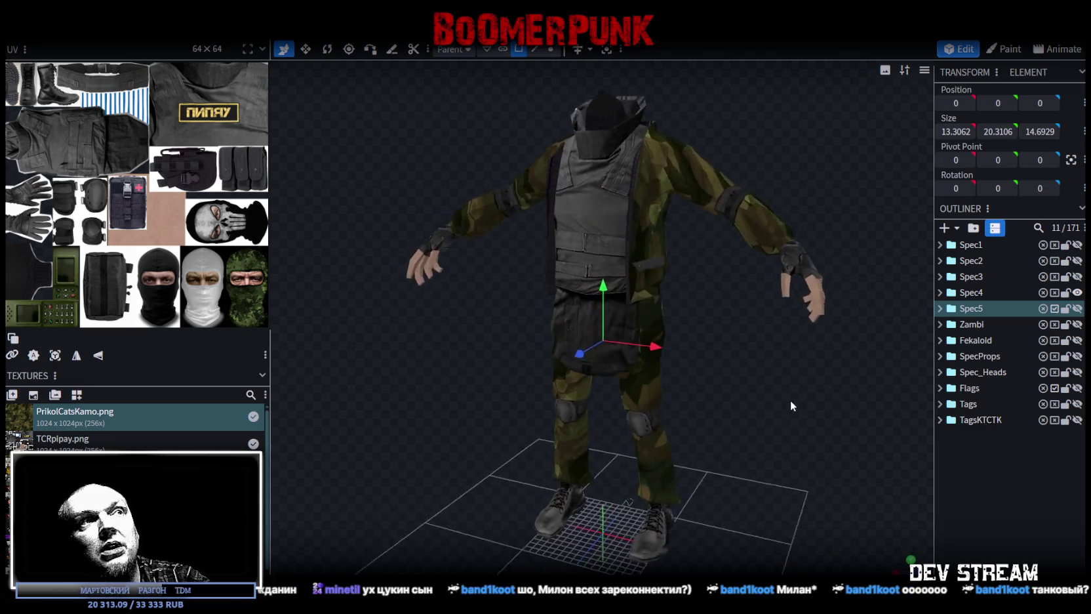
left_click(1078, 292)
left_click(1077, 308)
mouse_move(737, 383)
left_mouse_down()
mouse_move(445, 381)
mouse_move(450, 334)
mouse_move(767, 392)
mouse_move(794, 367)
mouse_move(816, 379)
left_mouse_up()
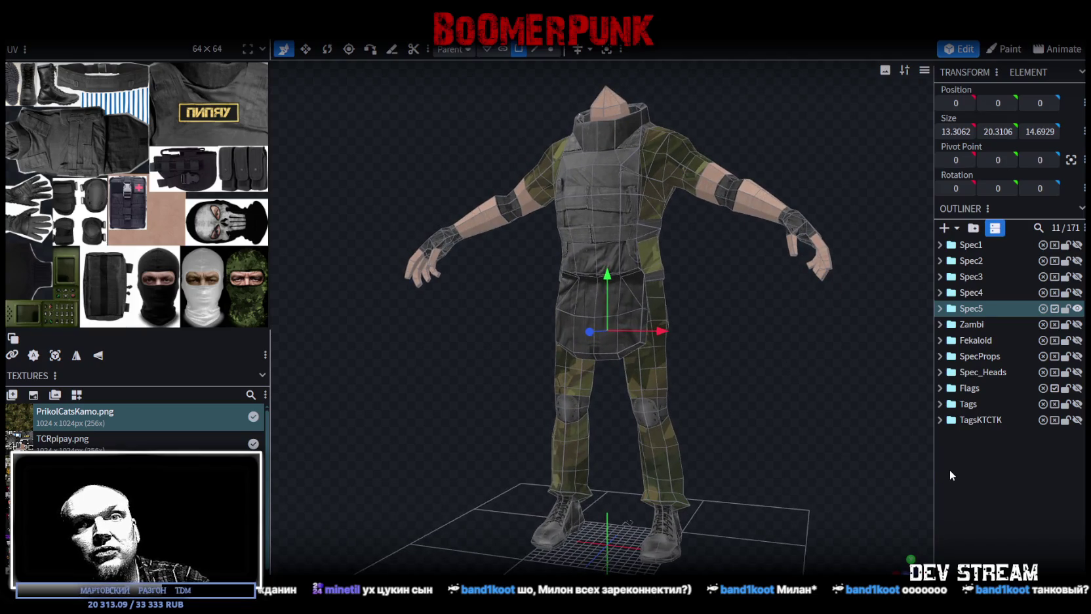
left_click(1074, 308)
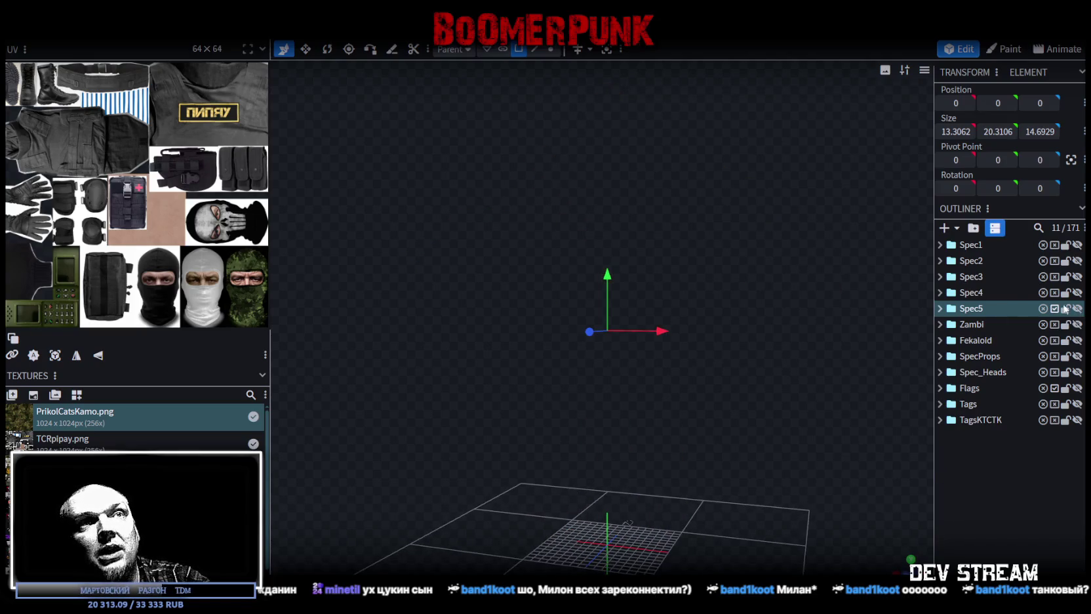
key("ctrl+s")
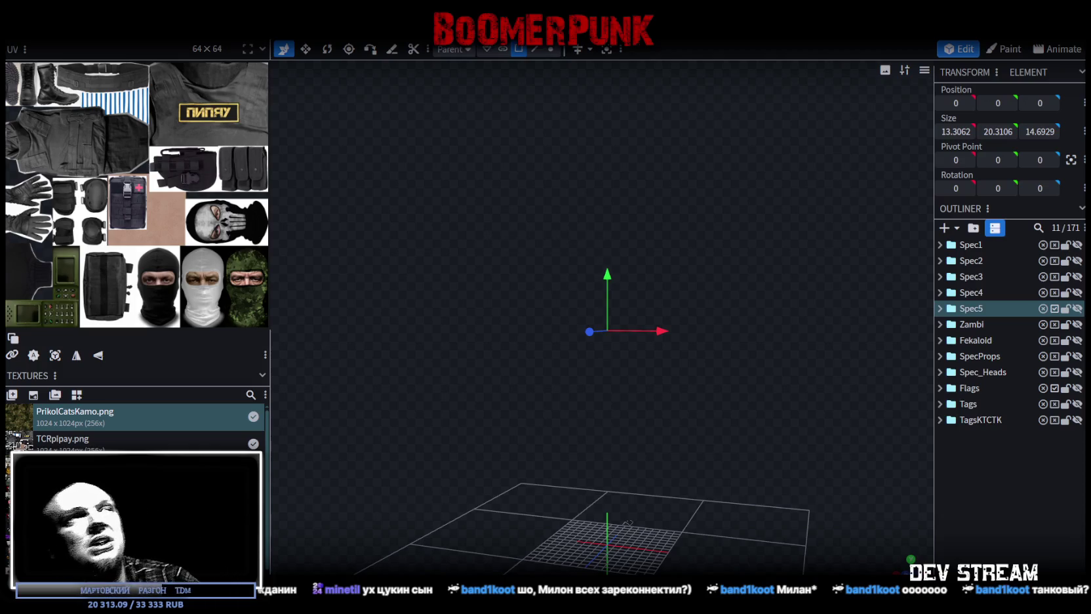
key("alt+Tab")
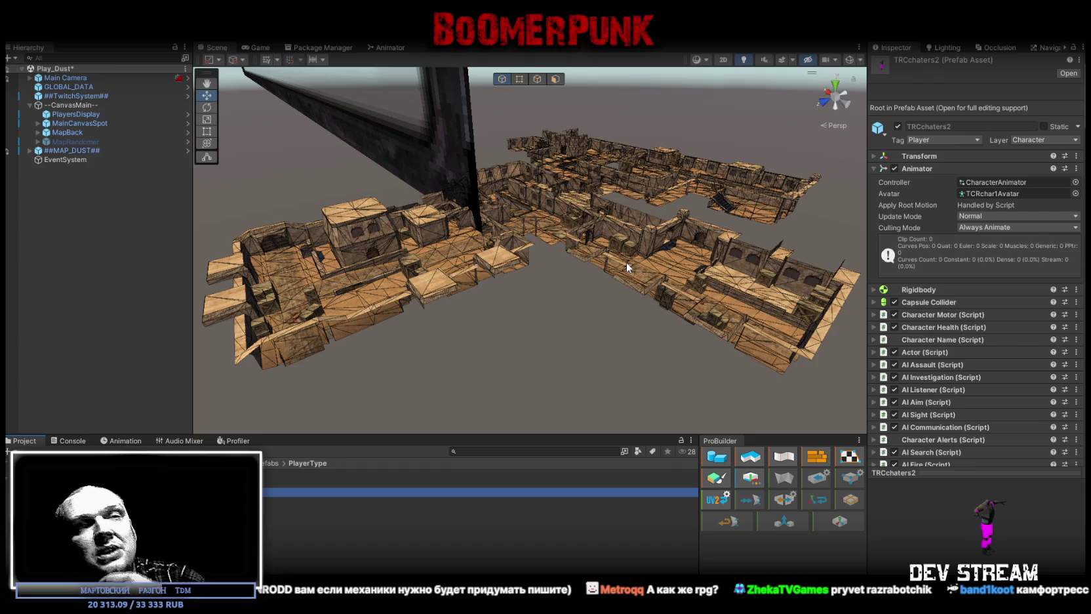
scroll(616, 238, "up", 10)
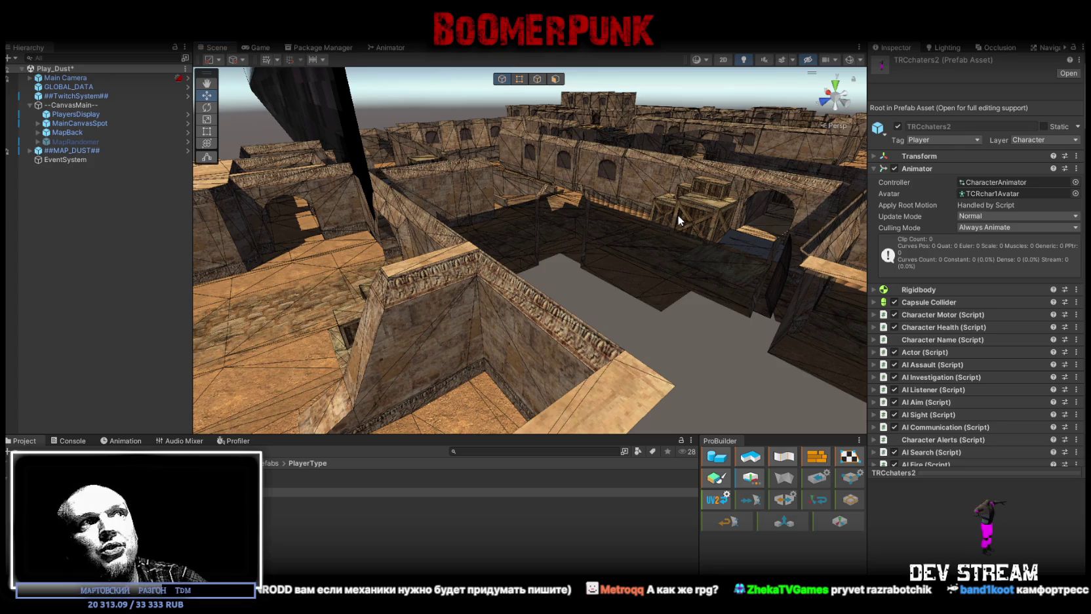
mouse_move(678, 215)
left_mouse_down()
mouse_move(524, 256)
mouse_move(710, 217)
mouse_move(723, 243)
mouse_move(737, 230)
mouse_move(382, 279)
mouse_move(332, 299)
left_mouse_up()
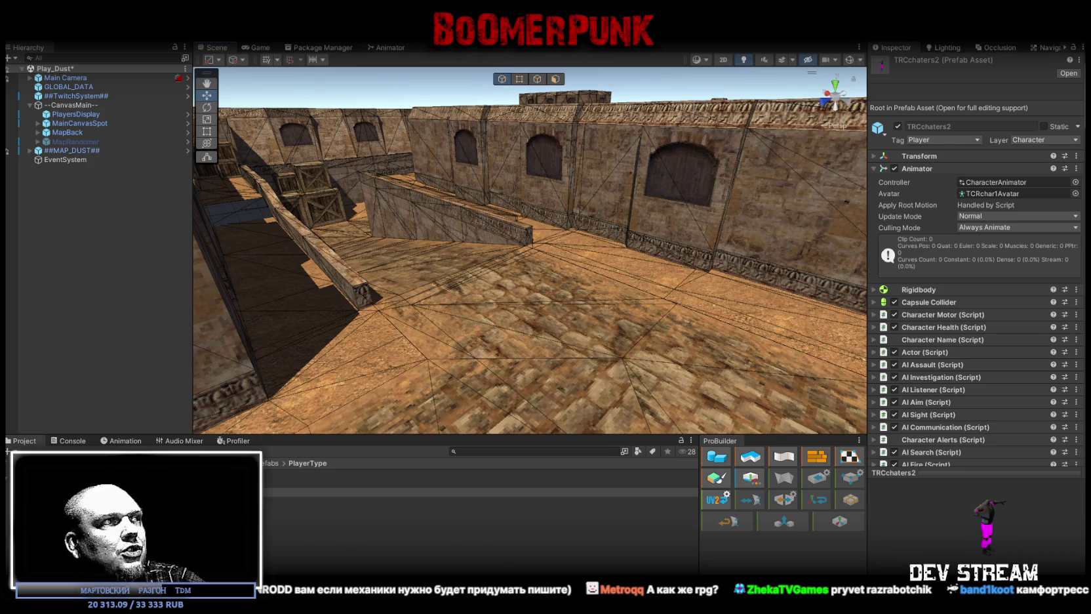
left_click(478, 491)
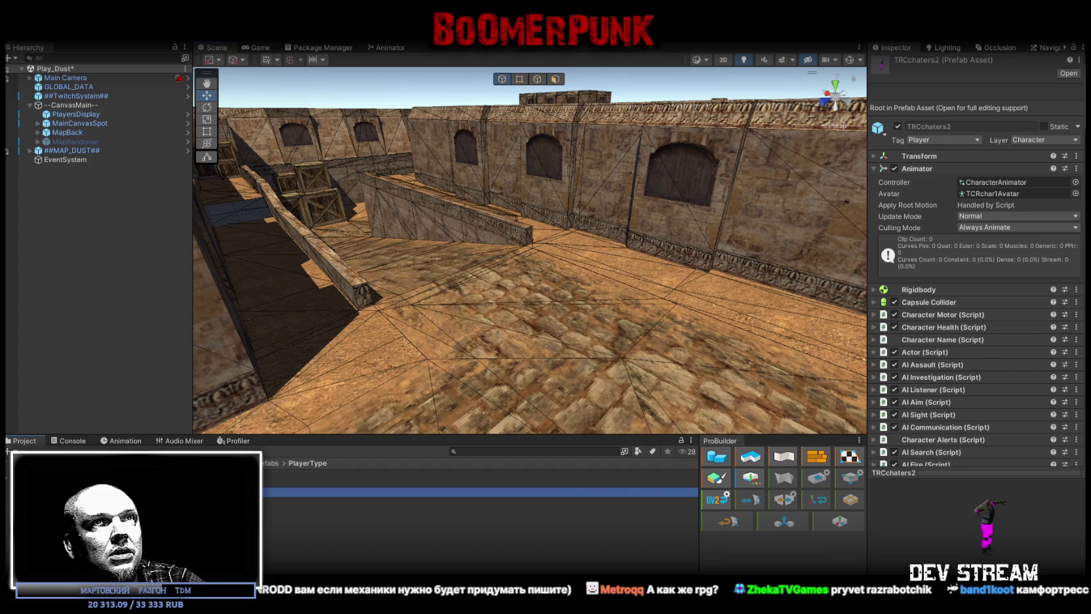
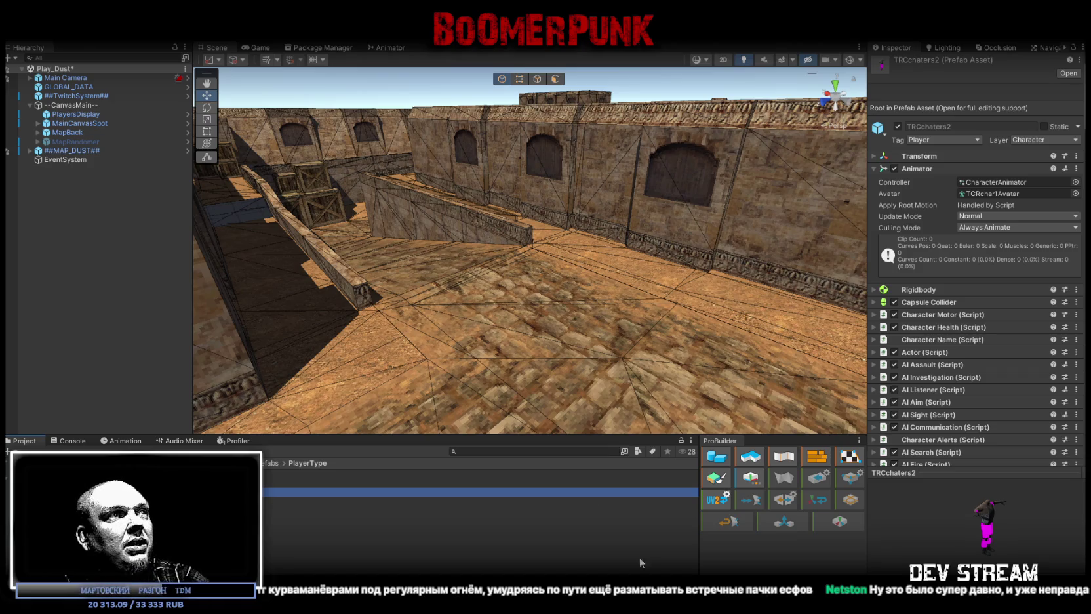
Step: Fly the Scene camera forward over the stone floor, then lift it to look down across the level
mouse_move(511, 295)
left_mouse_down()
mouse_move(504, 287)
mouse_move(526, 321)
mouse_move(505, 289)
left_mouse_up()
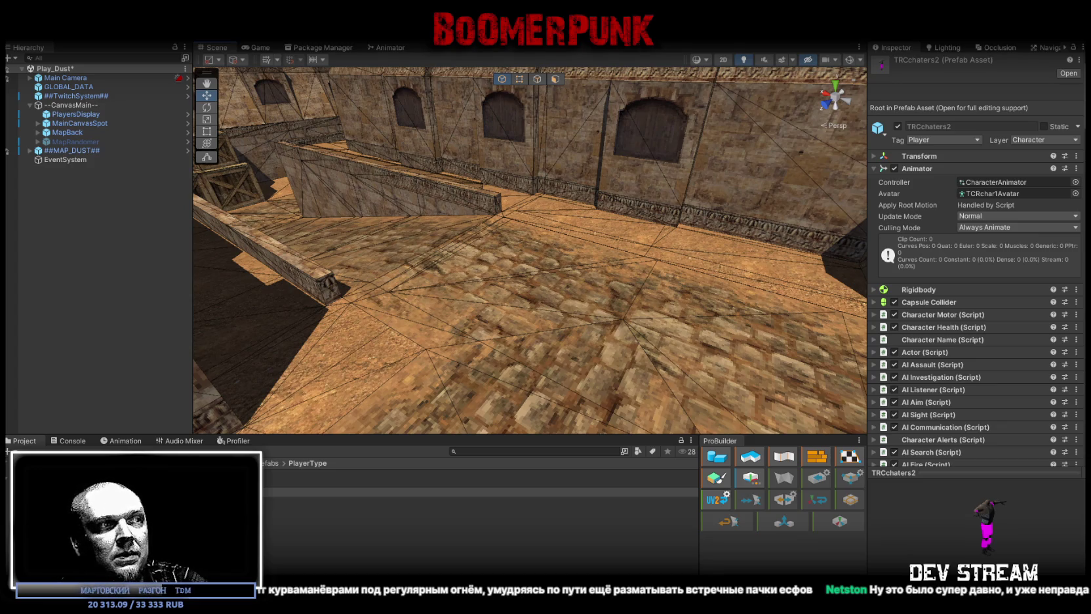
mouse_move(661, 198)
left_mouse_down()
mouse_move(789, 279)
mouse_move(761, 289)
left_mouse_up()
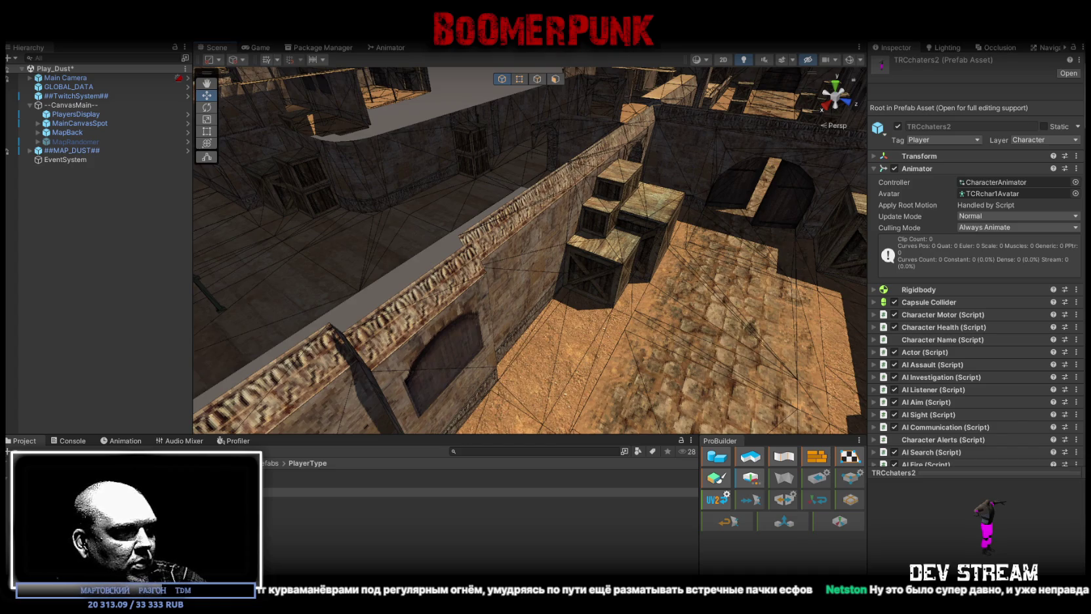
Step: Hide the Unity editor with Win+D to show the desktop
key("super+d")
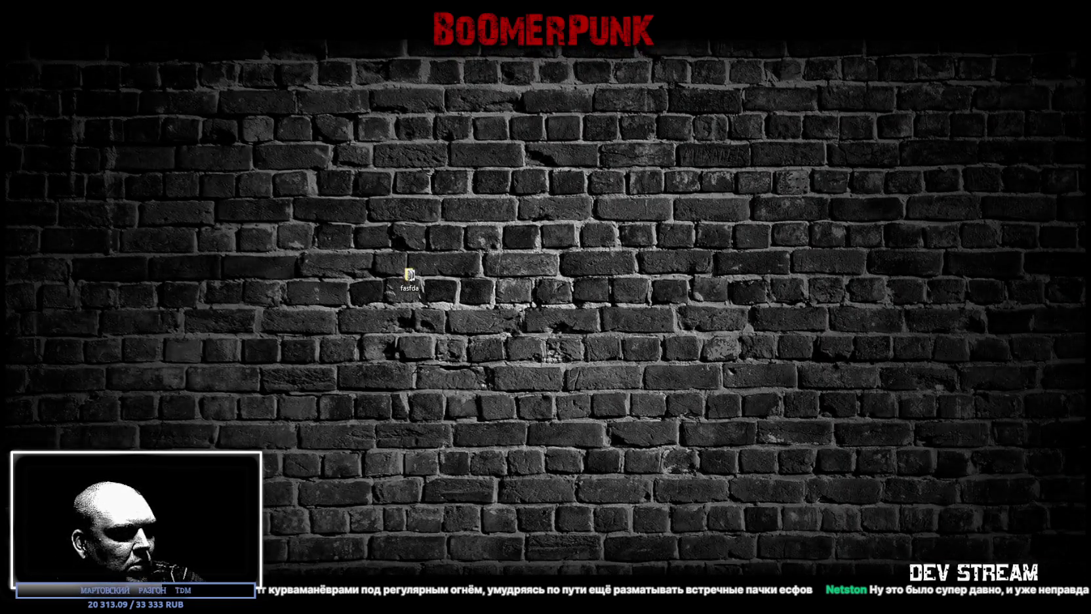
key("super+d")
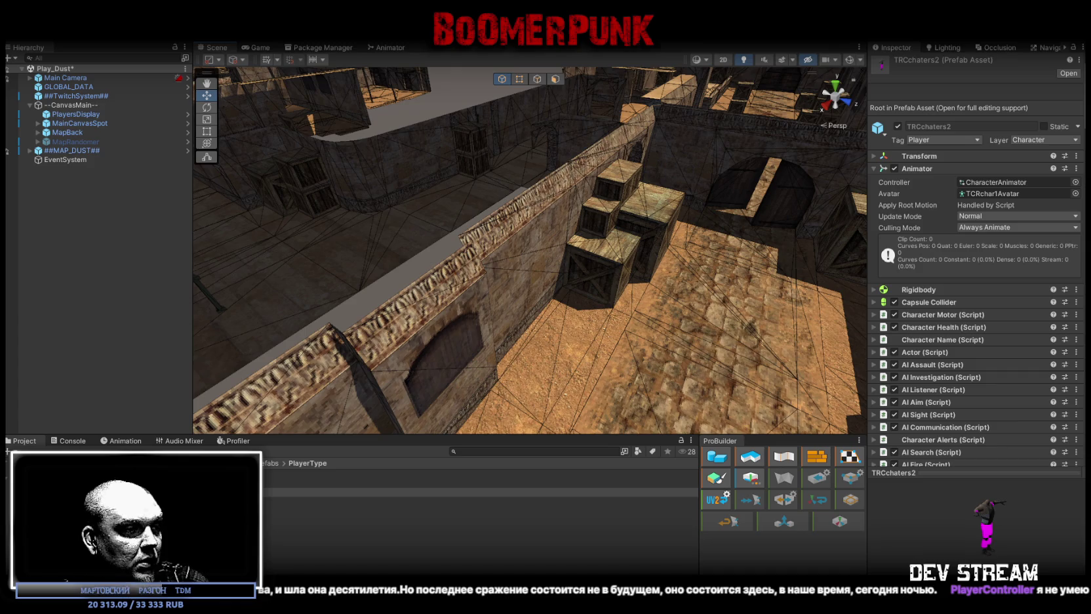
key("super+d")
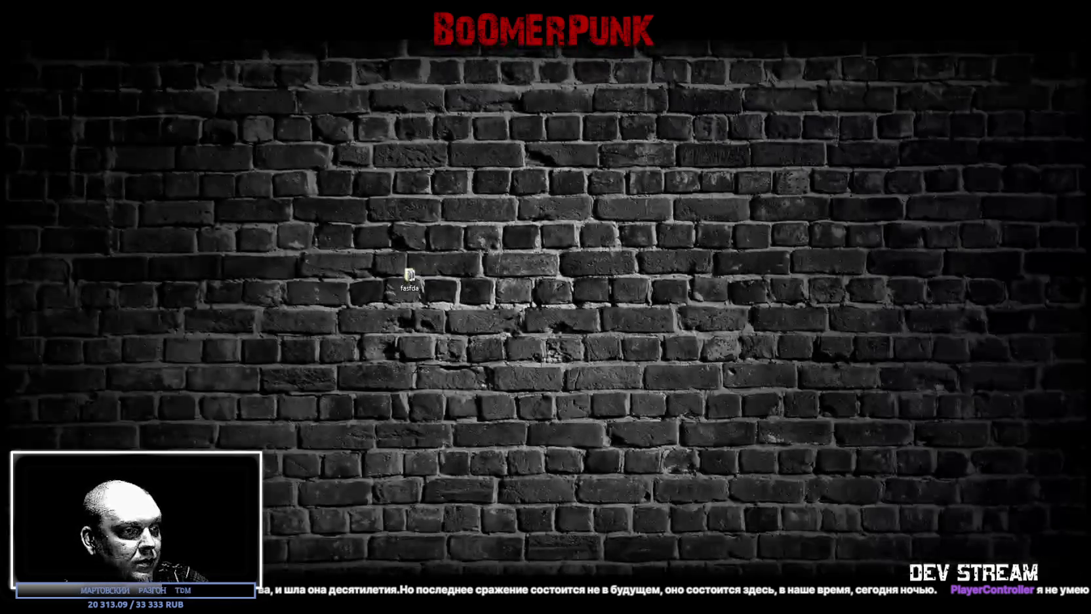